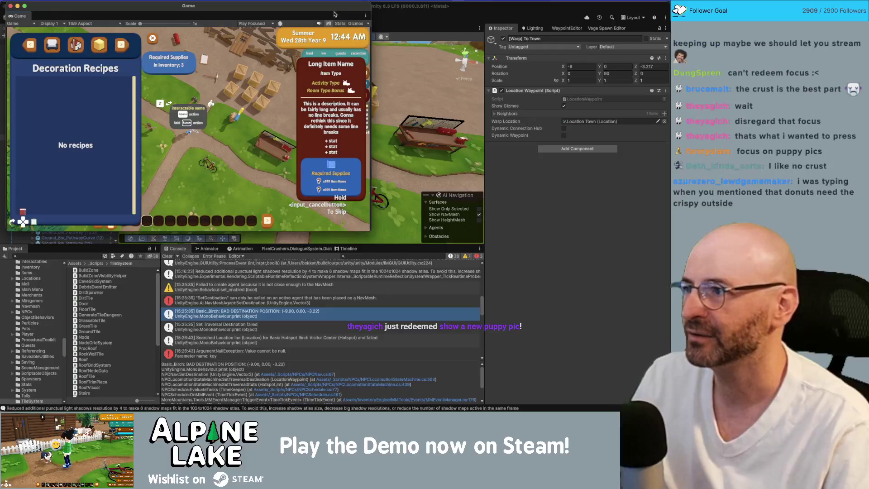
Dock the floating Game window back beside the Scene tab in the Unity editor.
drag(337, 14, 383, 14)
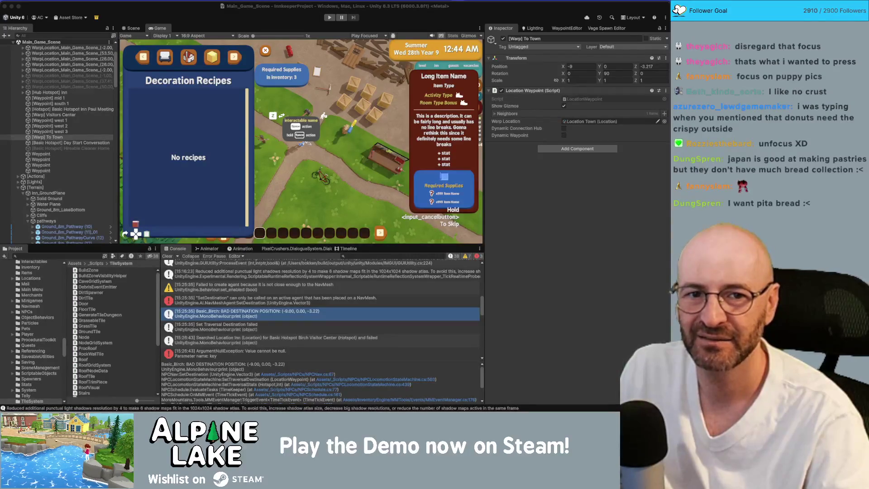
Switch to Photos to show the corgi picture over the editor.
key(super+Tab)
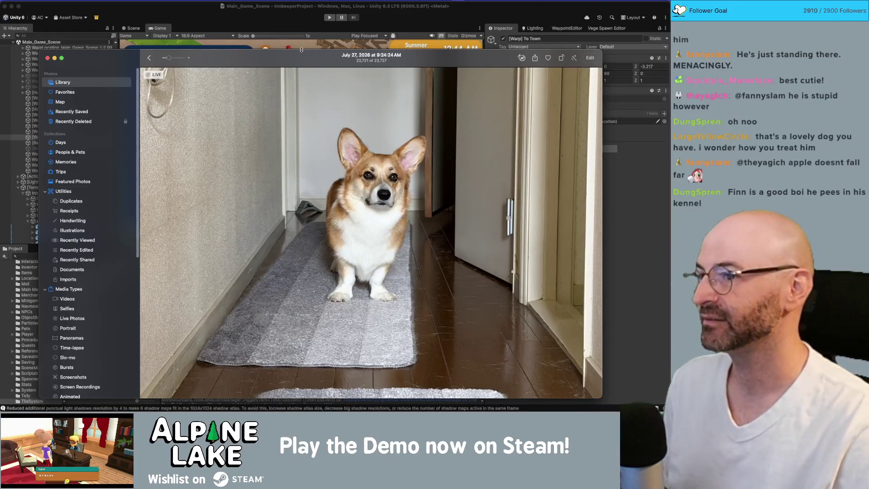
Hide the Photos corgi picture to reveal the Unity editor with the running game.
key(super+w)
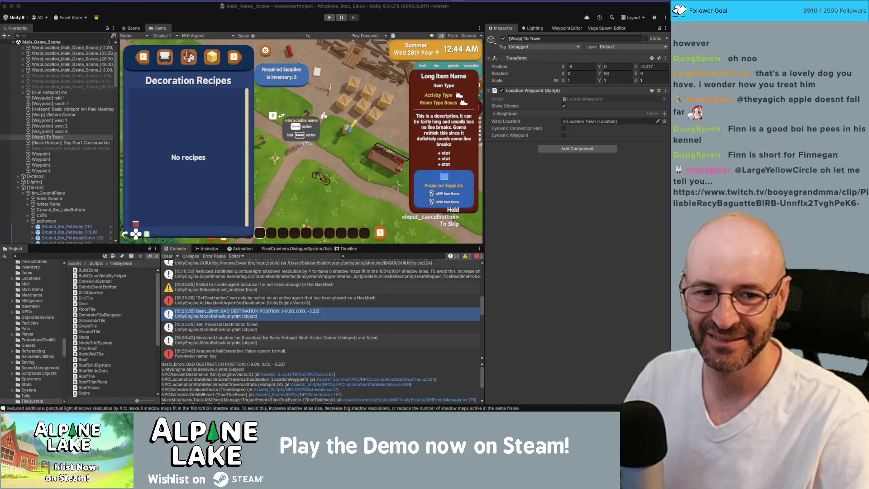
Drag the Photos window with the dog-under-the-table picture over the Unity editor.
mouse_move(0, 73)
mouse_down()
mouse_move(242, 71)
mouse_move(273, 38)
mouse_up()
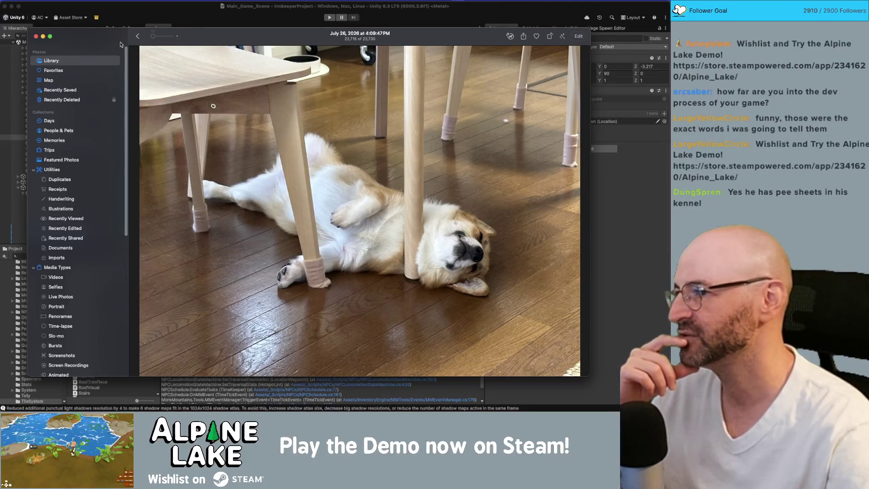
Close the Photos window showing the dog picture.
click(36, 37)
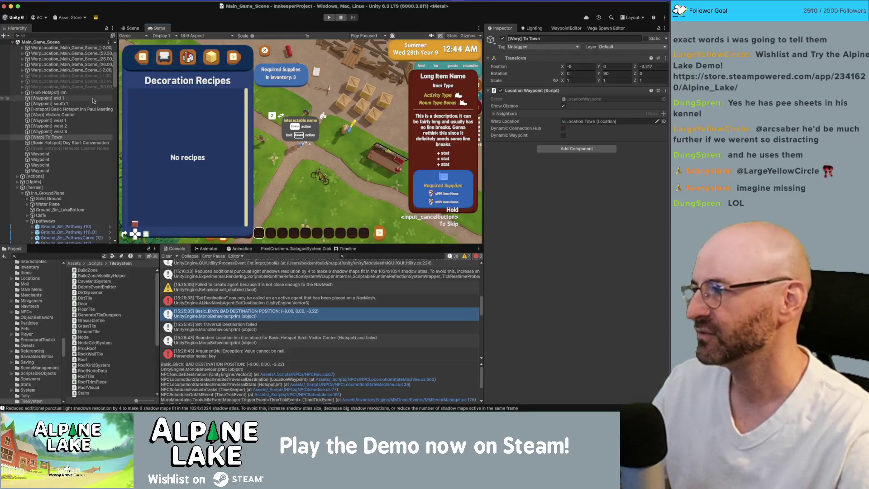
Collapse the Warp Locations, Terrain, Managers and NPCs groups in the Hierarchy.
scroll(84, 81, up, 3)
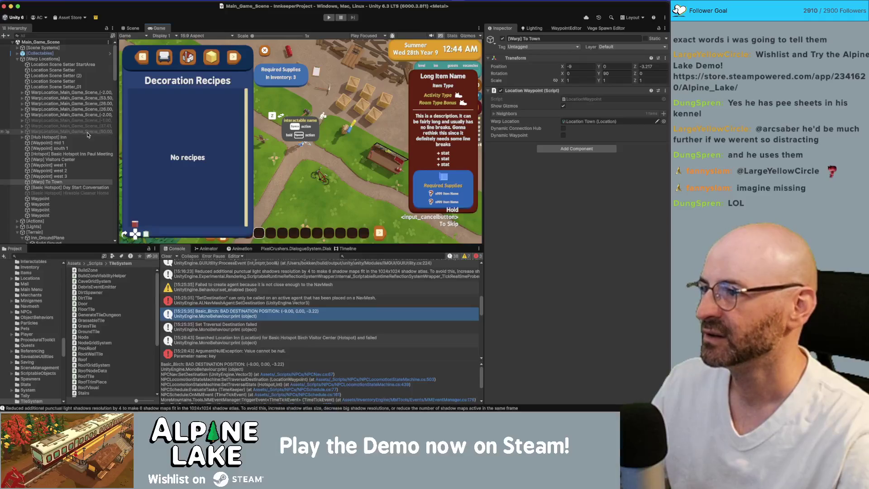
click(68, 93)
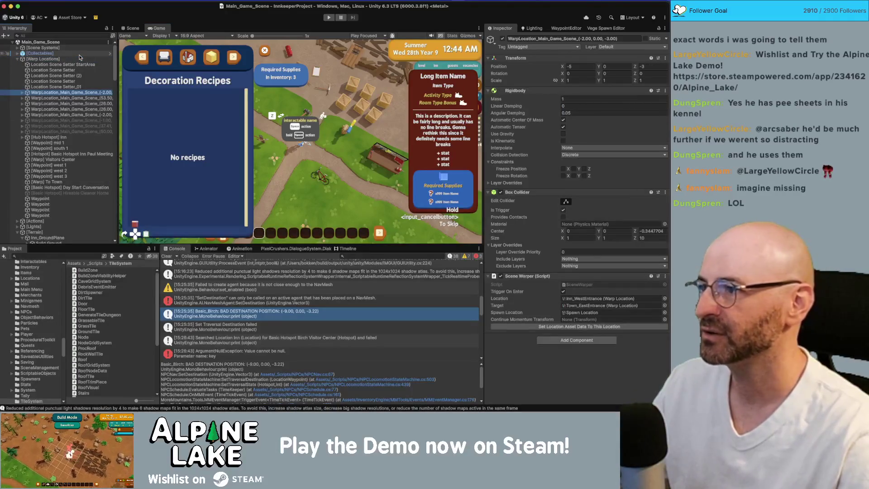
click(80, 59)
key(Left)
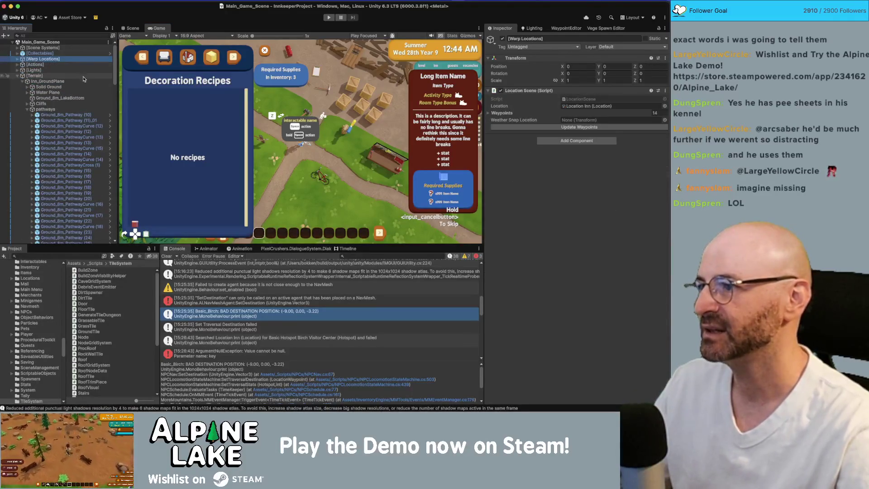
click(82, 76)
key(Left)
click(71, 204)
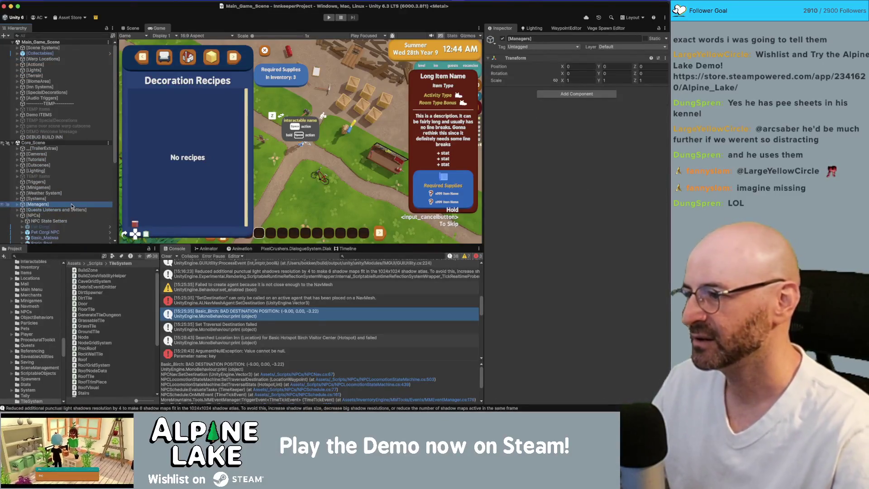
key(Left)
click(75, 214)
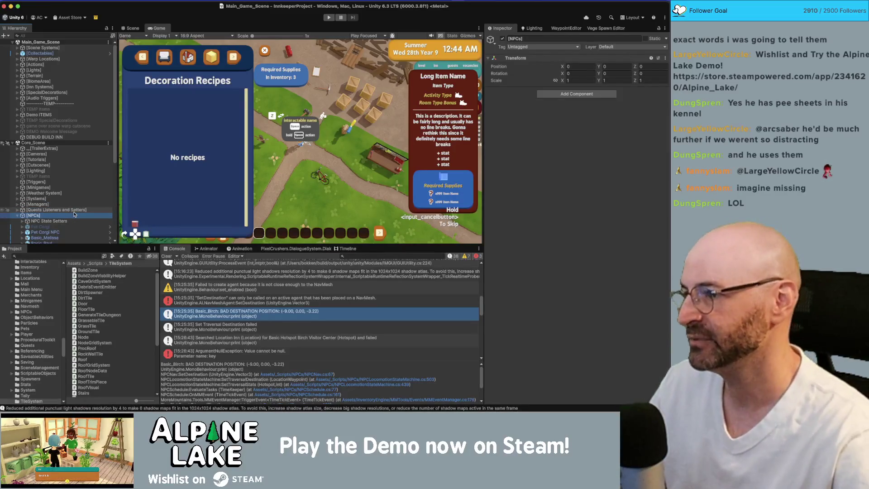
key(Left)
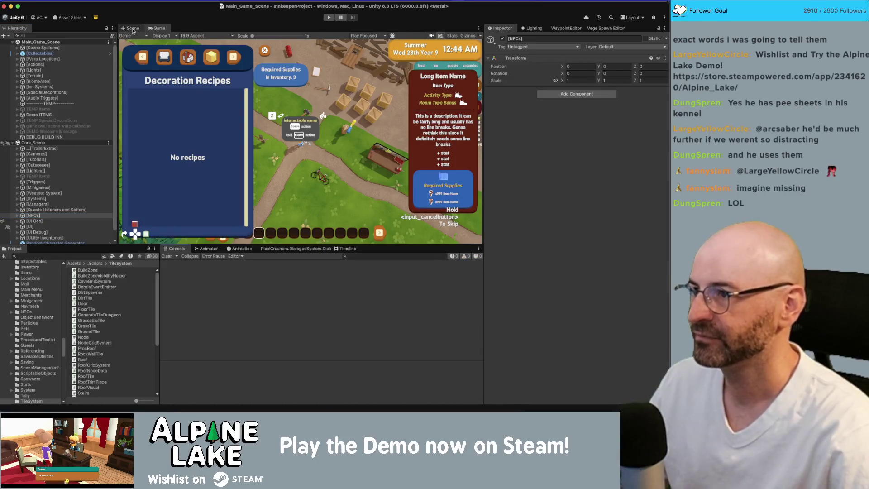
Switch to the Scene view and select the TileSystem folder in the Project panel.
click(132, 29)
click(84, 254)
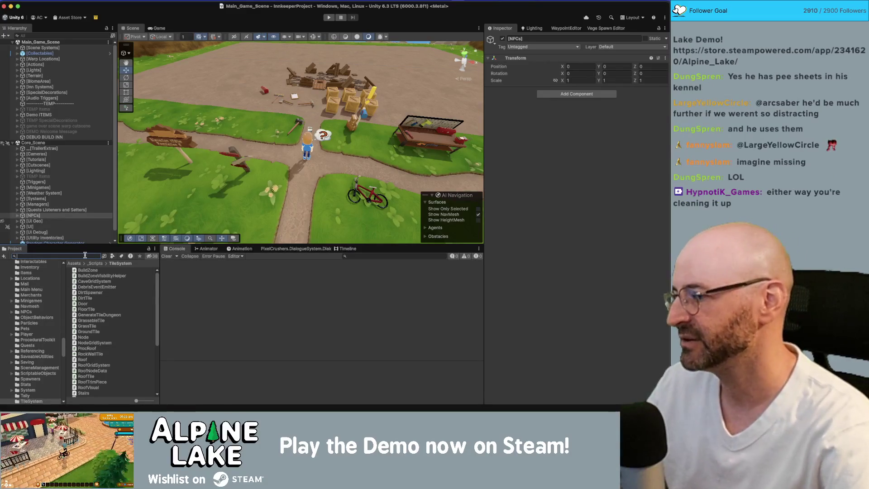
click(19, 402)
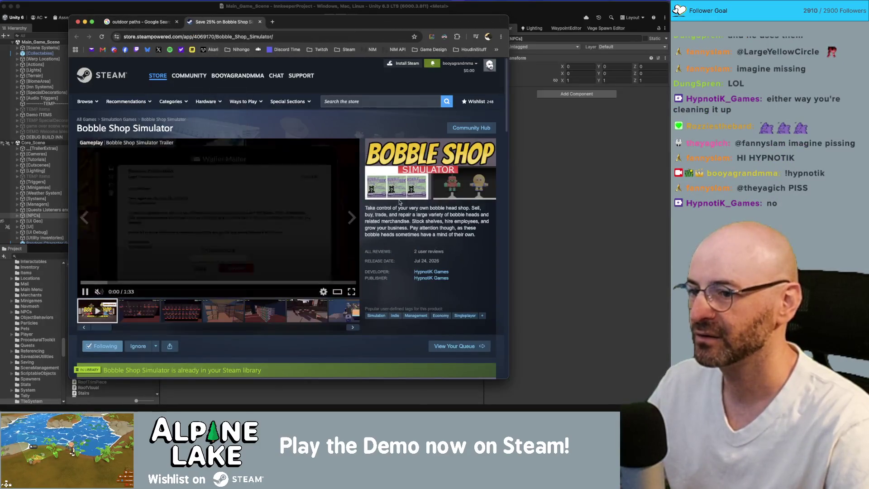
Scroll down the Bobble Shop Simulator store page, clearing an accidental text selection.
scroll(397, 213, down, 1)
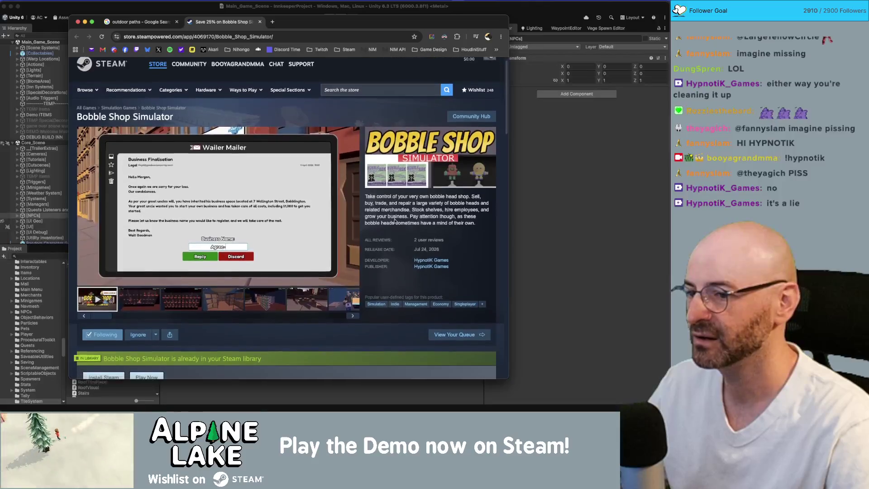
scroll(395, 221, down, 3)
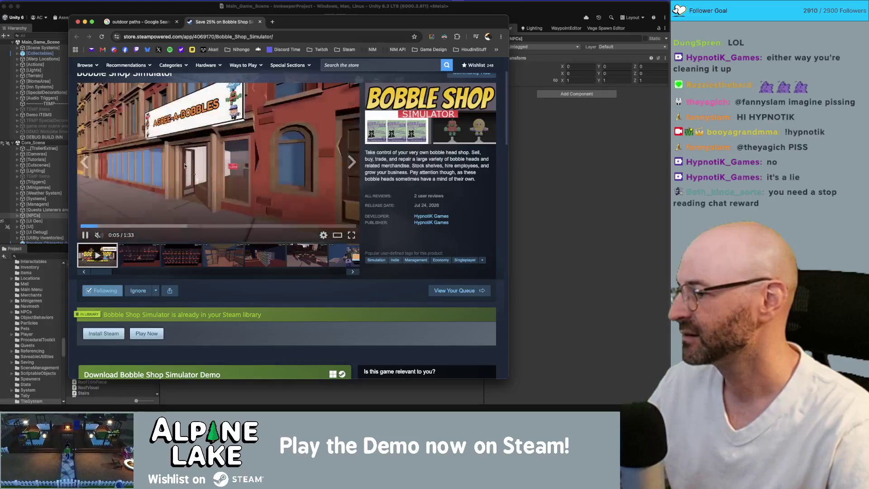
scroll(180, 183, down, 2)
scroll(179, 182, down, 4)
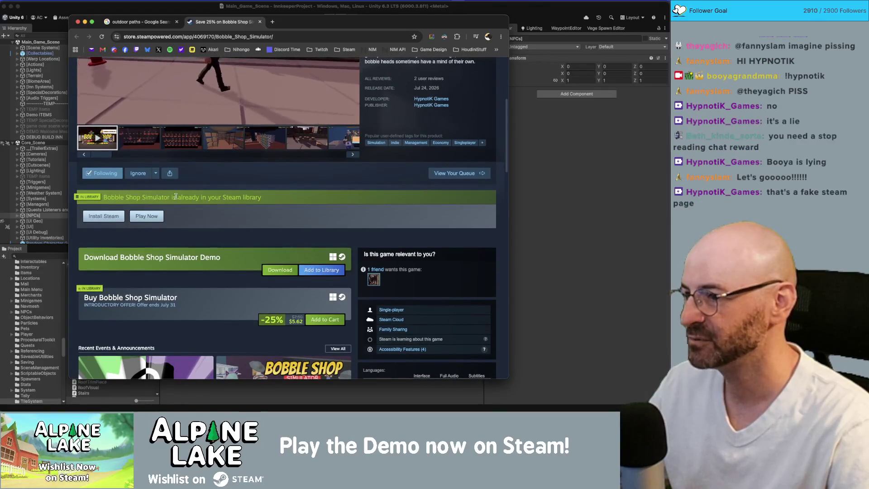
click(266, 196)
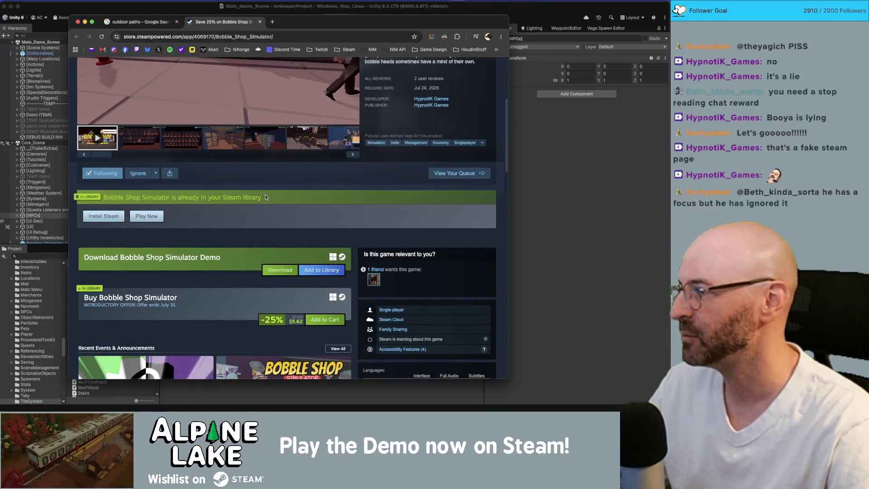
scroll(255, 206, down, 1)
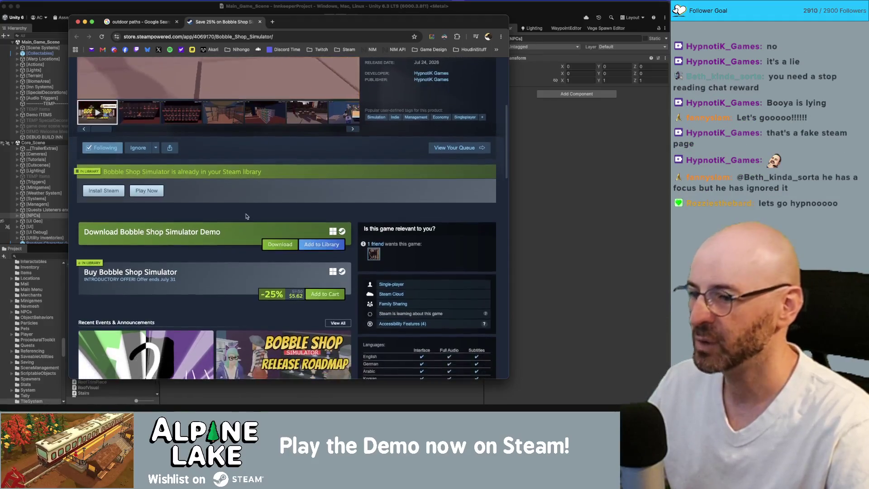
scroll(246, 217, down, 1)
scroll(245, 216, down, 3)
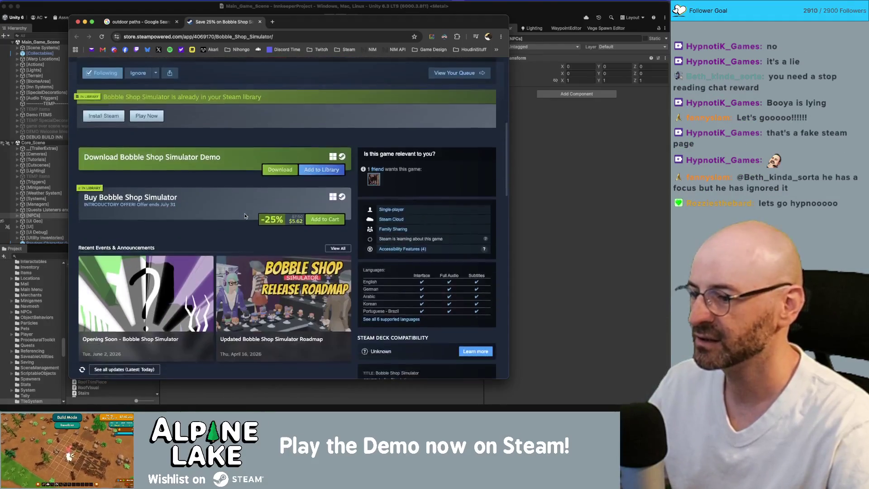
Scroll back up to the page's title, trailer and game description.
scroll(175, 200, up, 3)
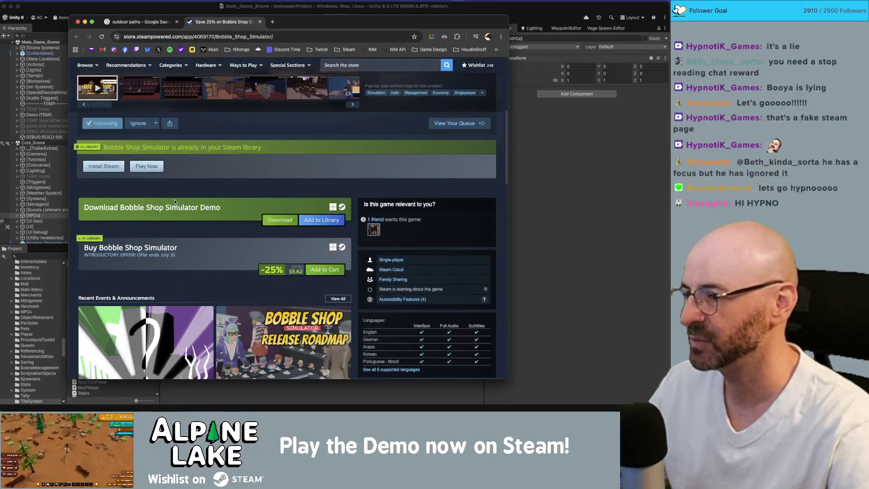
scroll(175, 200, down, 3)
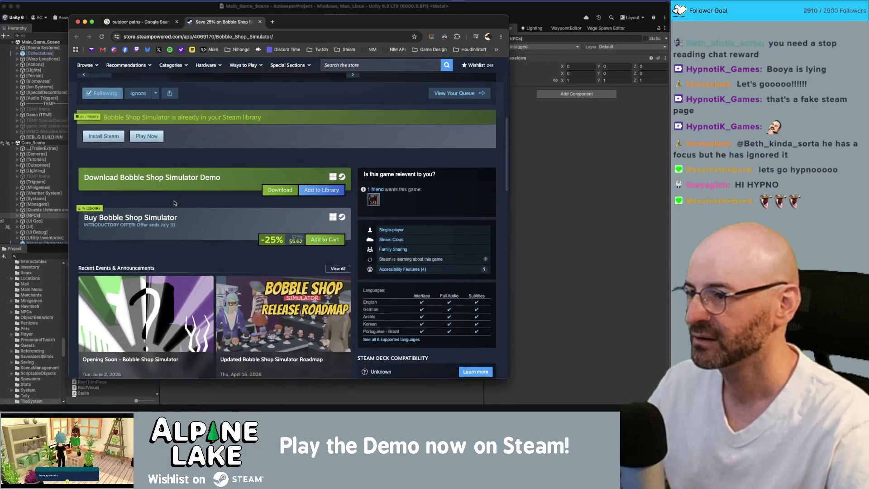
scroll(175, 202, down, 3)
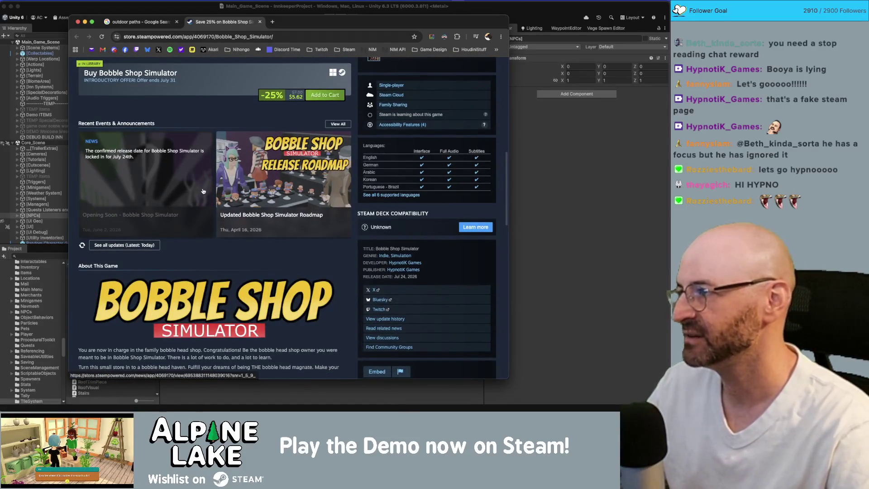
scroll(219, 179, up, 2)
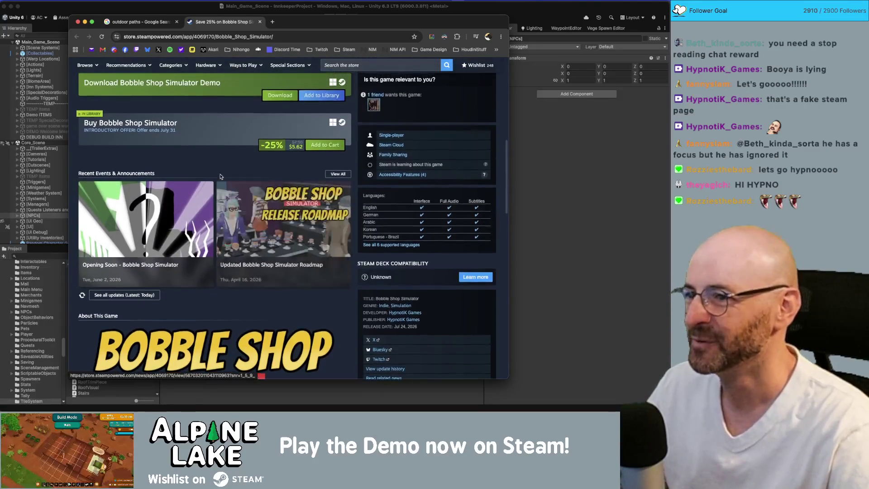
scroll(221, 176, up, 2)
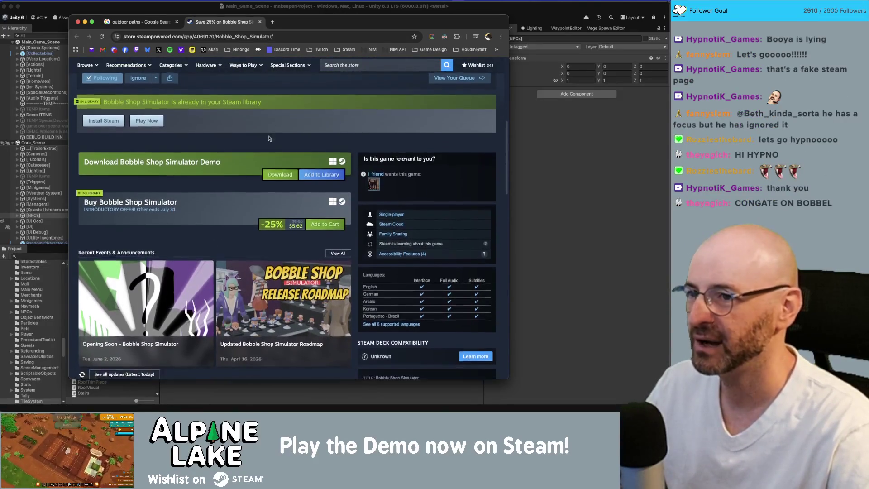
scroll(270, 140, up, 5)
scroll(268, 144, up, 2)
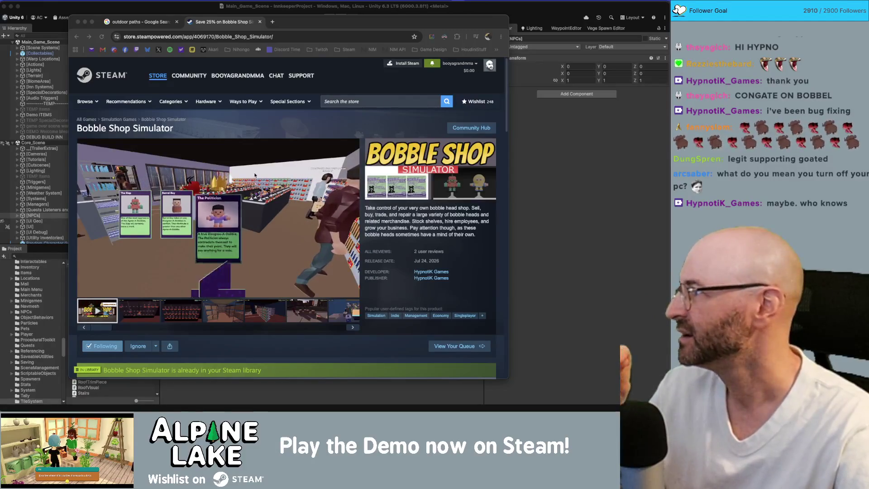
click(98, 24)
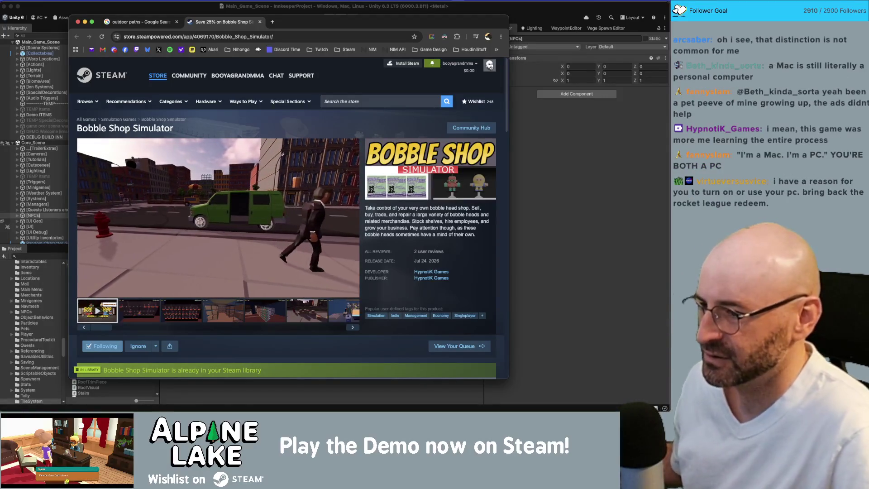
Scroll the Bobble Shop Simulator page down to the Download Demo and Buy boxes.
mouse_move(204, 232)
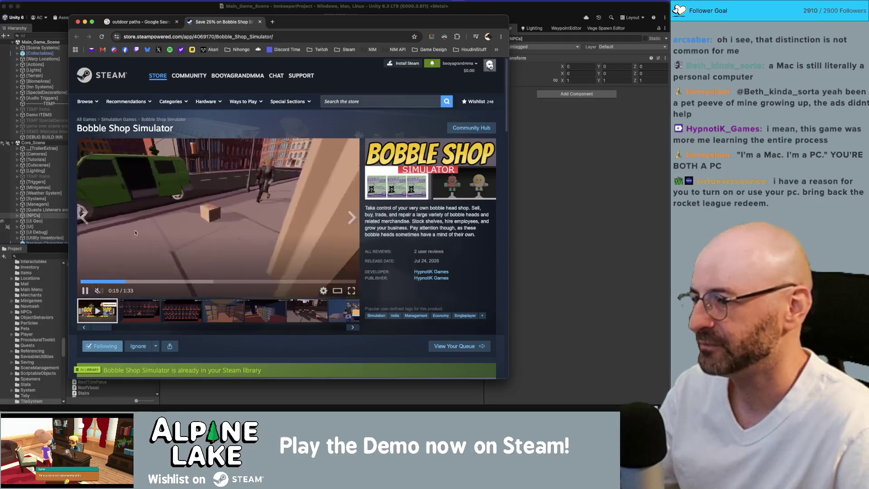
scroll(207, 224, down, 10)
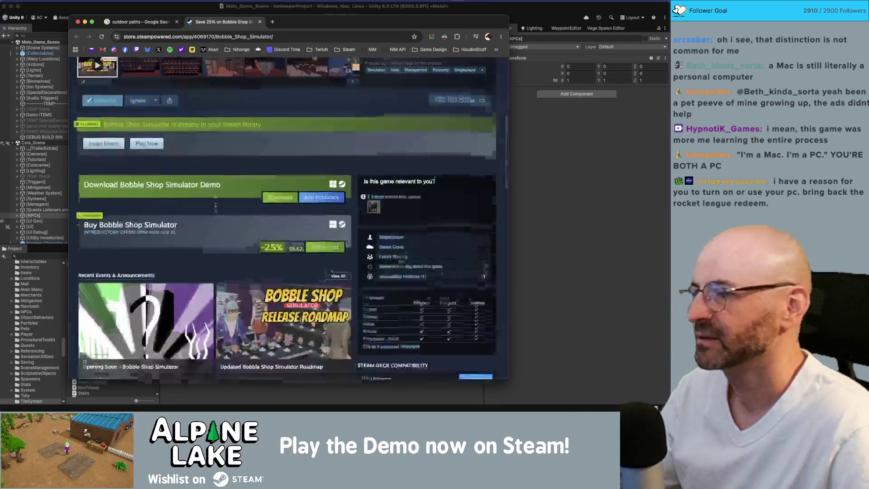
scroll(210, 207, up, 10)
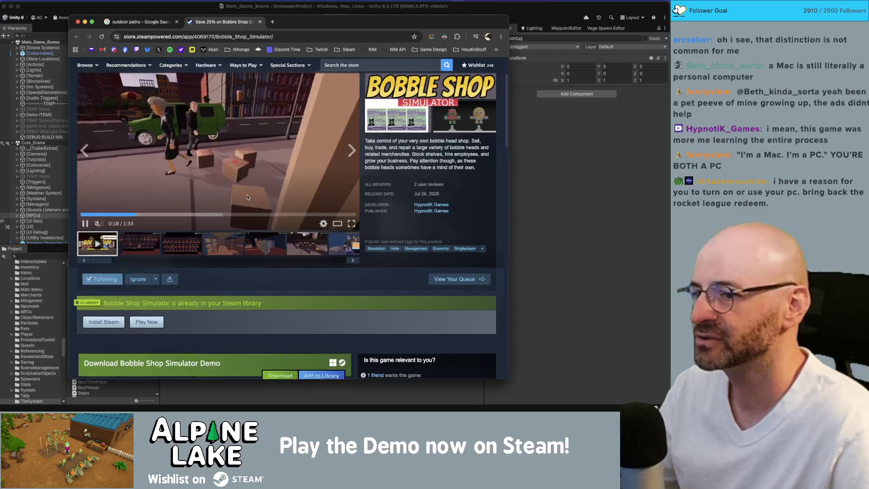
scroll(251, 186, down, 4)
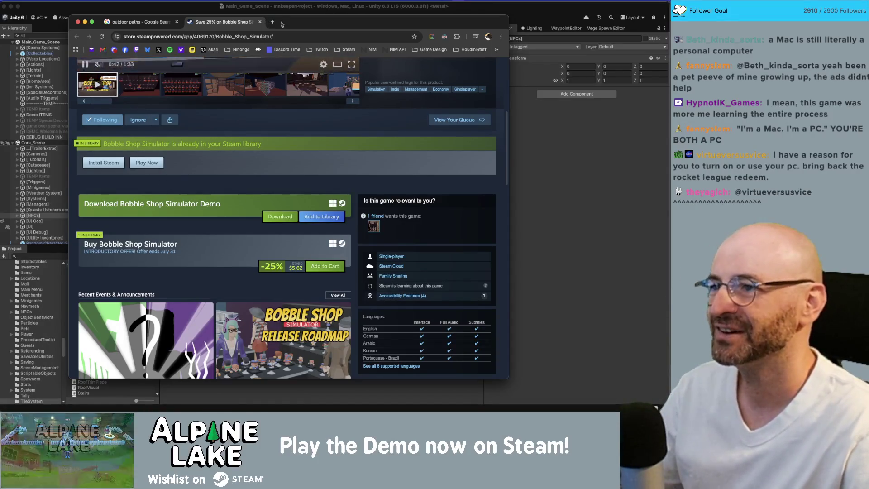
Close the Bobble Shop Simulator Steam tab and bring the Unity editor forward.
drag(283, 30, 286, 32)
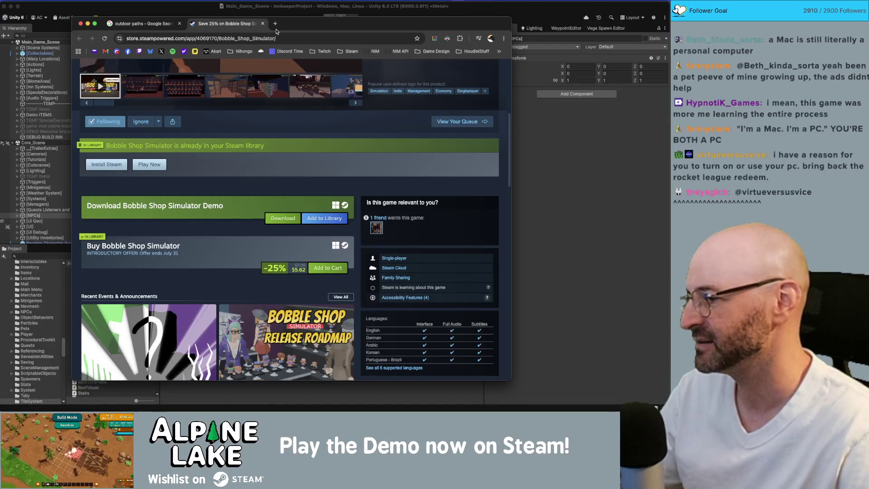
drag(284, 27, 273, 28)
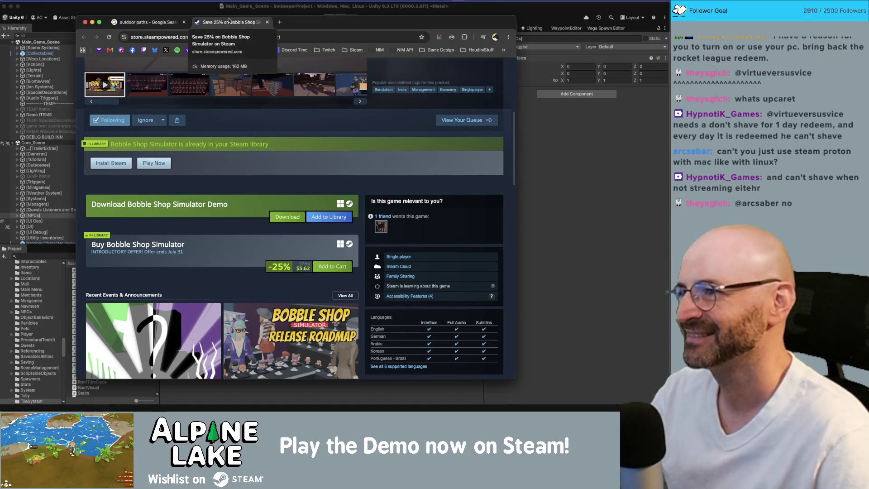
drag(253, 20, 255, 19)
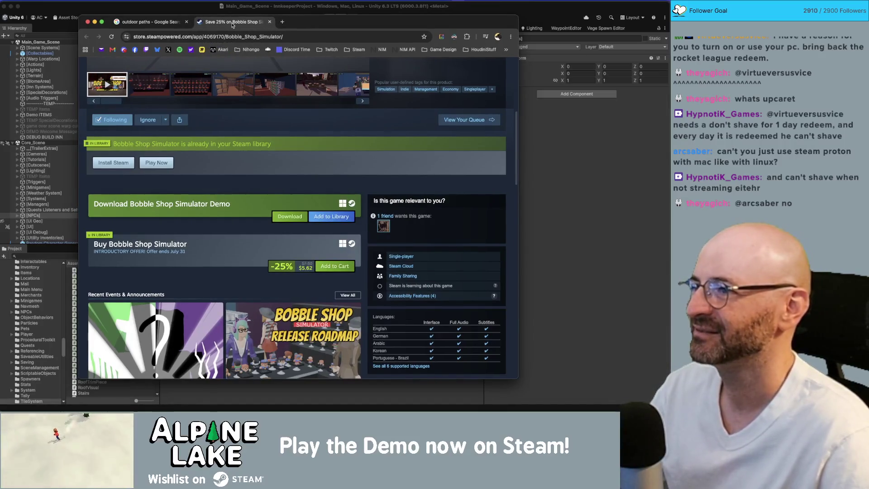
key(super+w)
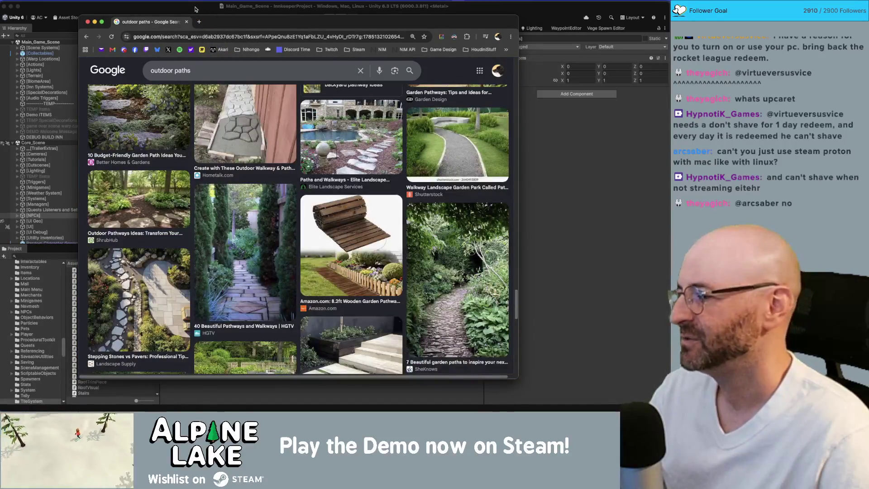
click(195, 9)
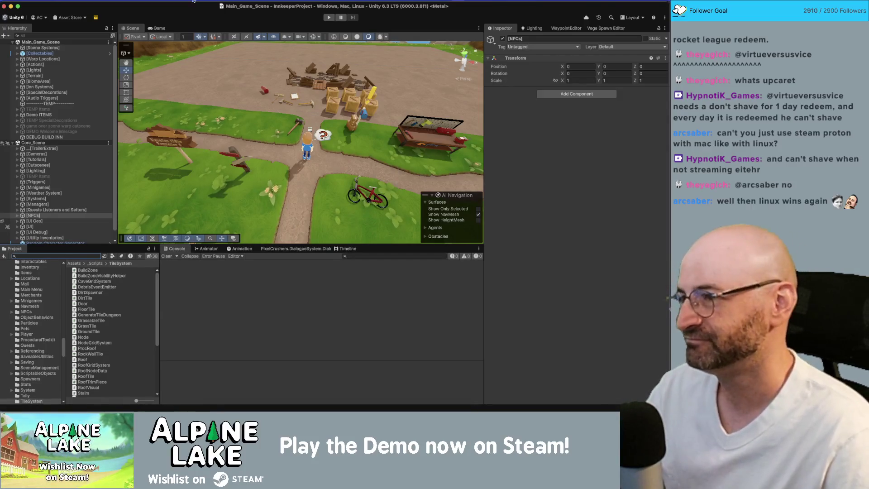
Bring the Unity Innkeeper editor forward and switch apps so Anki's deck list appears over it.
drag(200, 2, 201, 2)
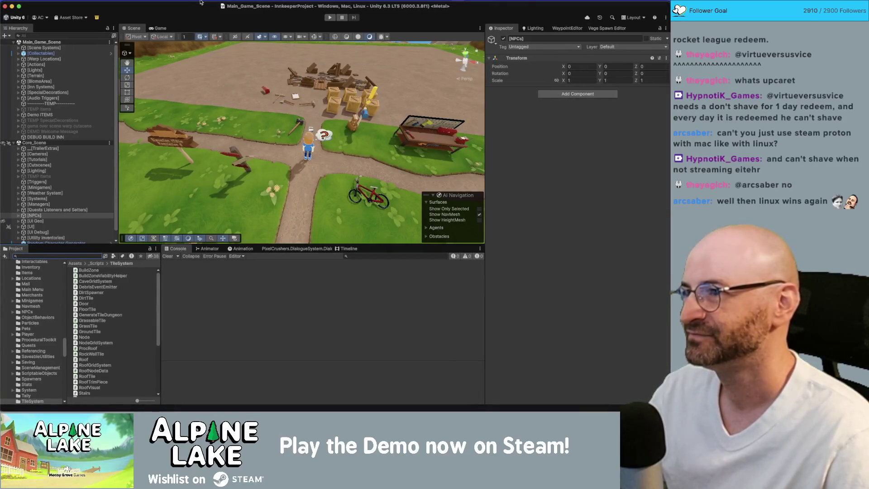
click(302, 273)
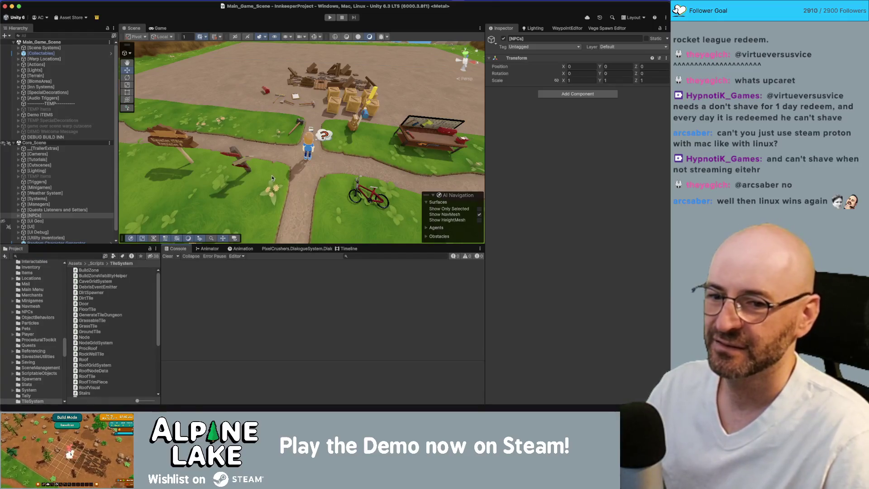
key(super+Tab)
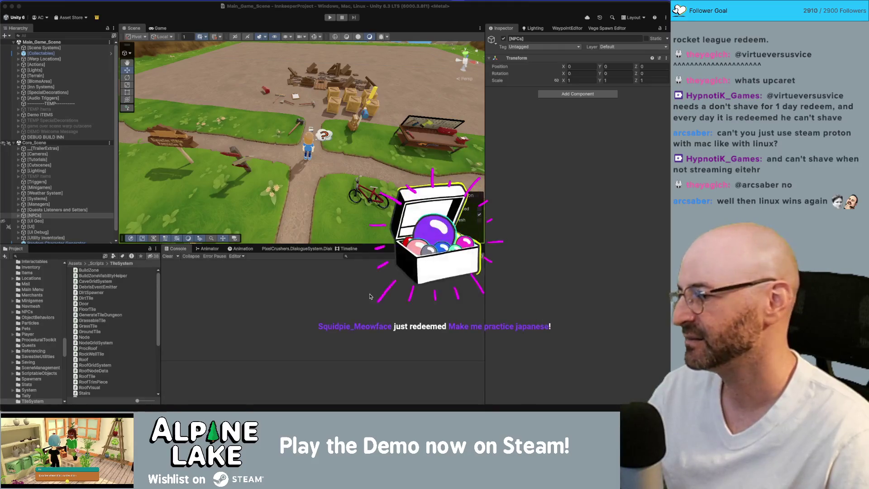
click(344, 300)
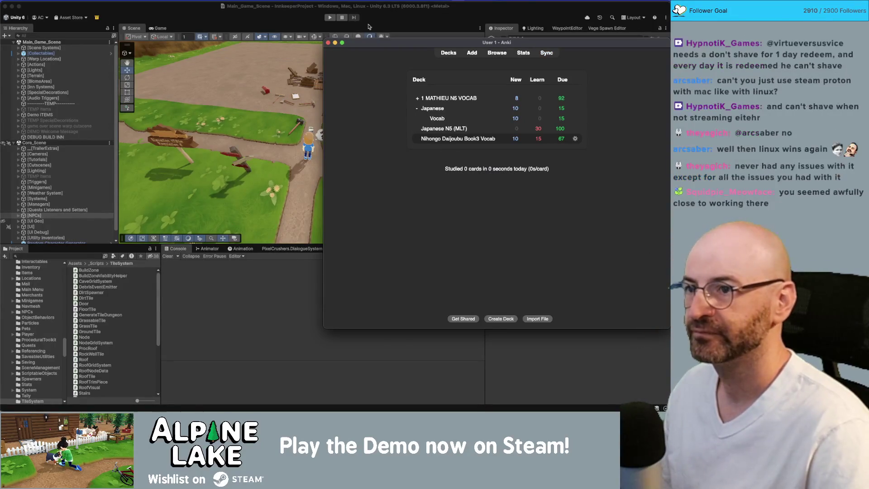
Move Anki aside, sync the collection, and start studying Nihongo Daijoubu Book3 Vocab.
drag(396, 44, 168, 16)
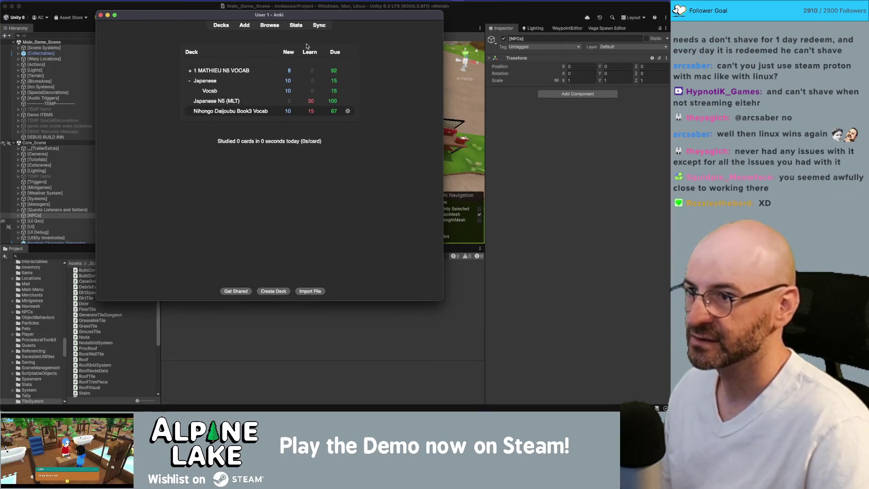
click(316, 27)
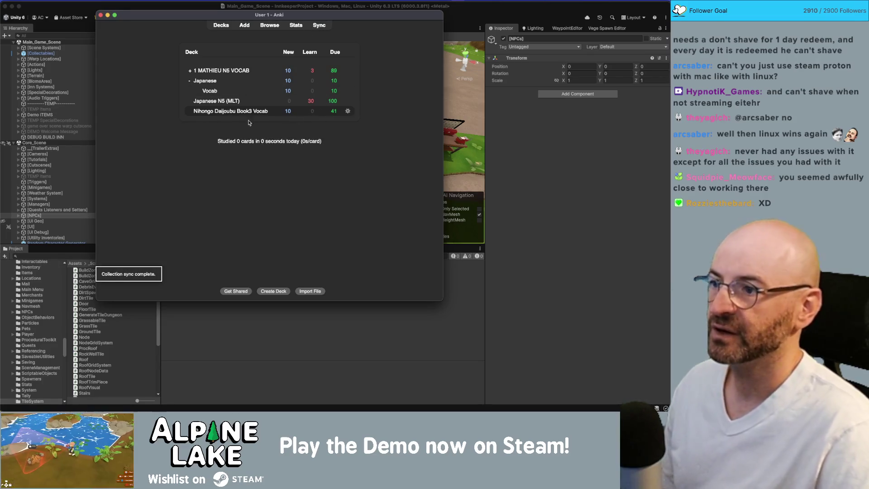
click(236, 112)
click(308, 70)
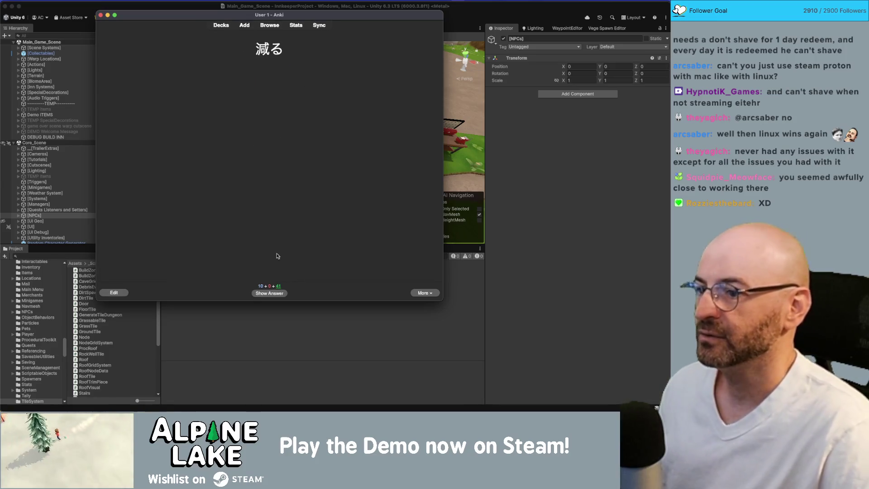
Grade the 減る card Good, reveal the 入っている answer, and reposition the Anki window.
click(281, 297)
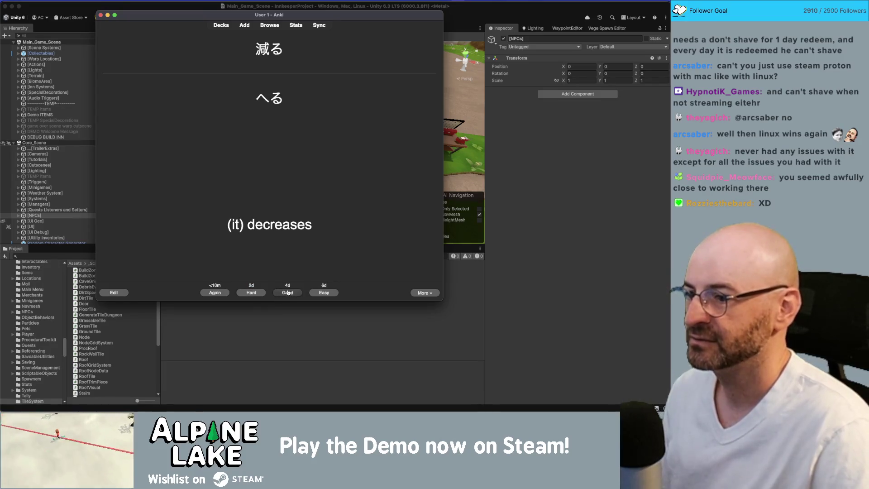
click(288, 294)
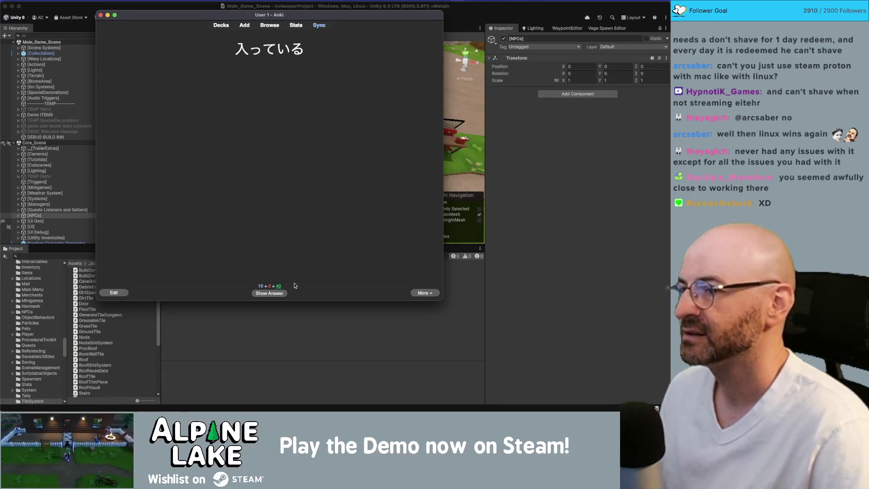
click(284, 292)
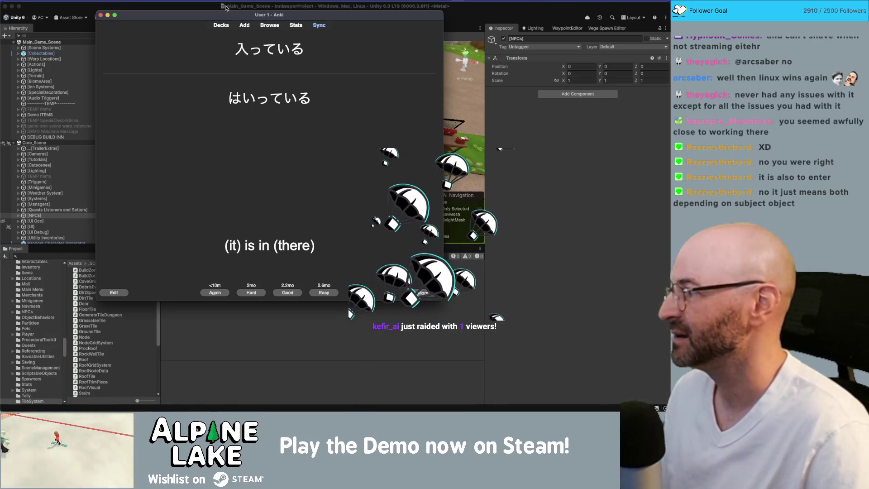
drag(228, 14, 234, 29)
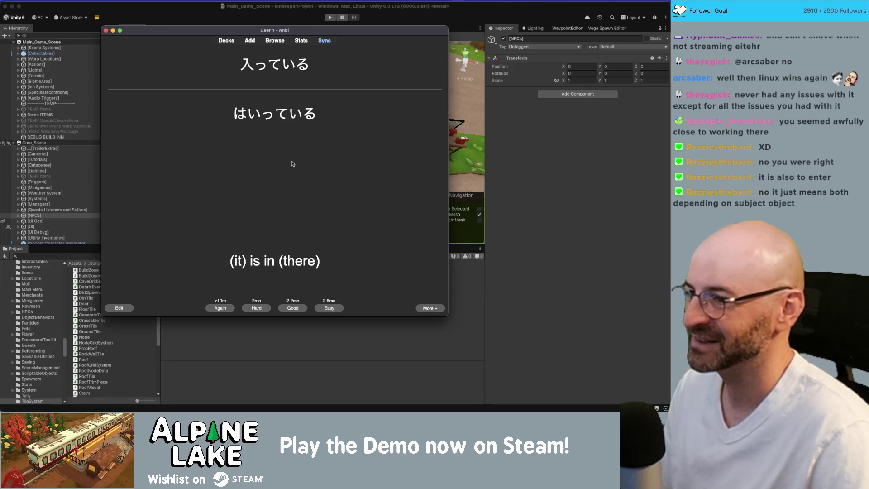
Grade 入っている and 時代 Good, then review and grade the 幕府 and 探す cards.
click(293, 308)
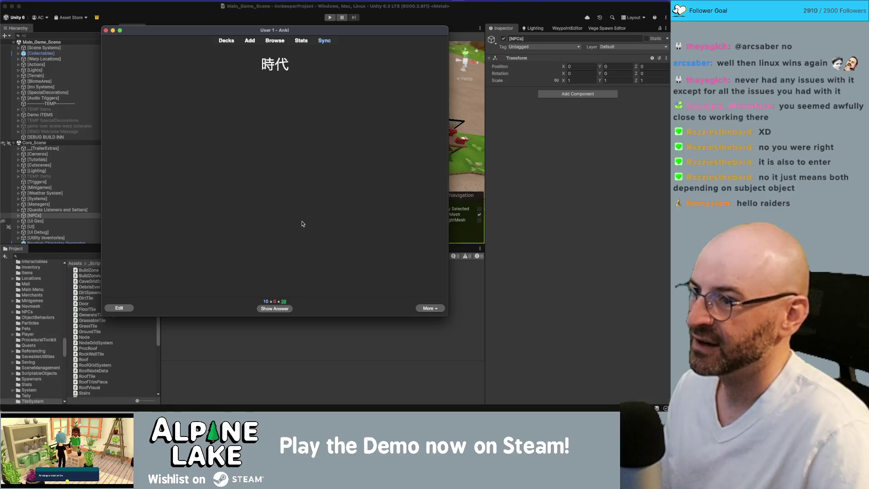
click(287, 310)
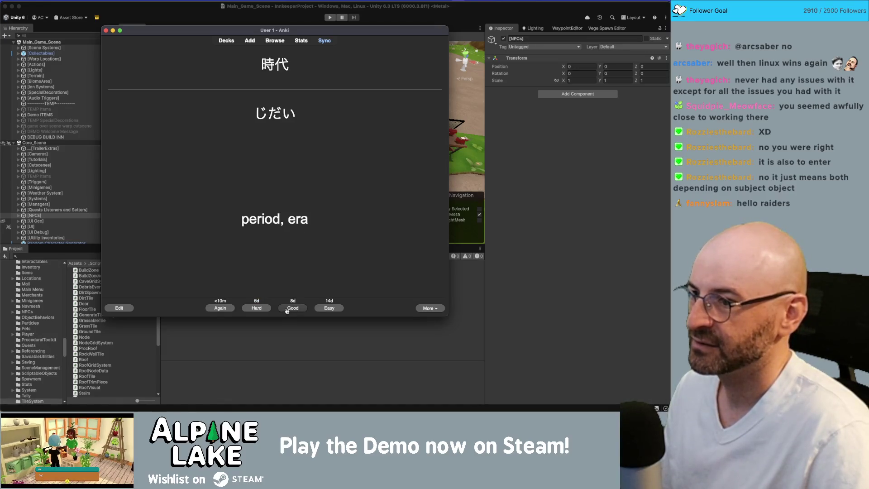
click(287, 309)
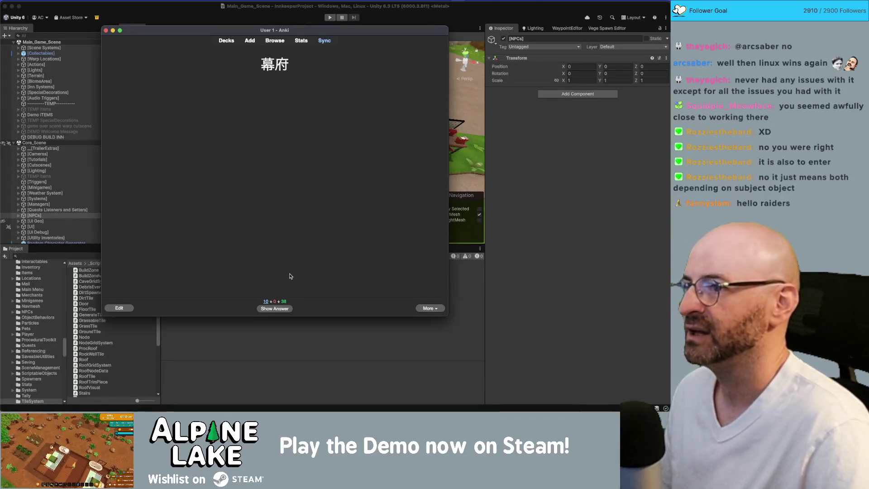
click(282, 308)
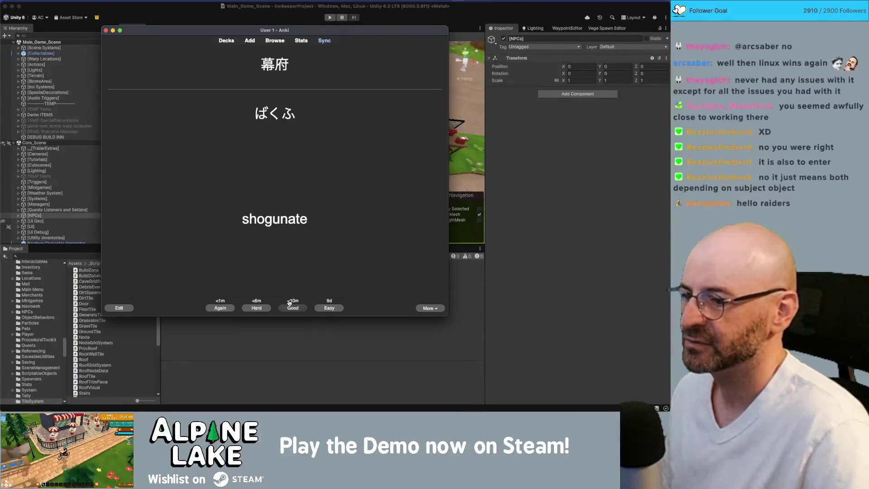
click(221, 308)
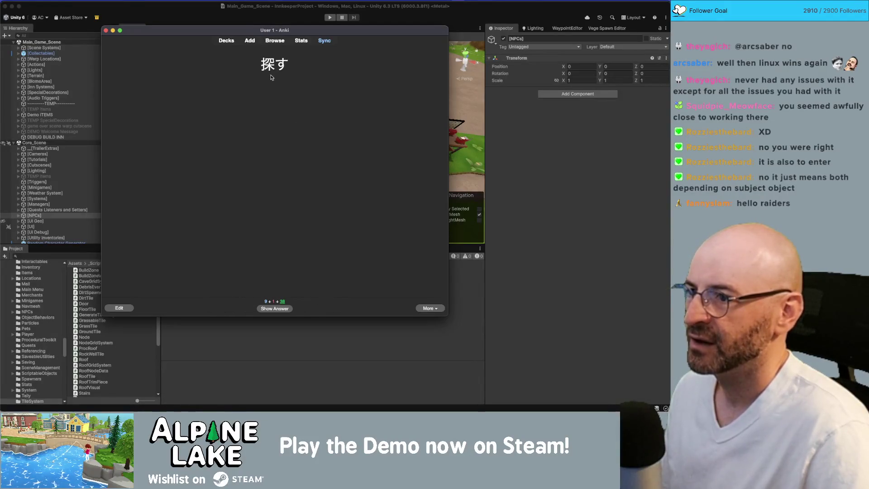
click(270, 309)
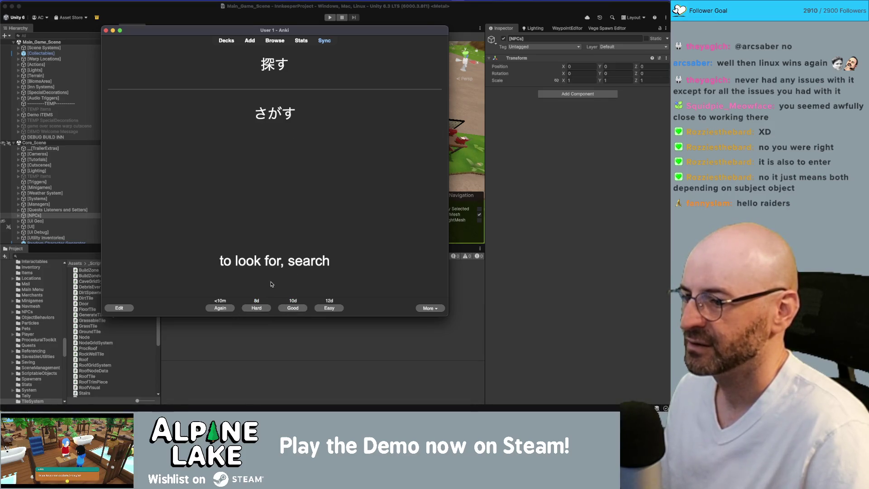
click(292, 308)
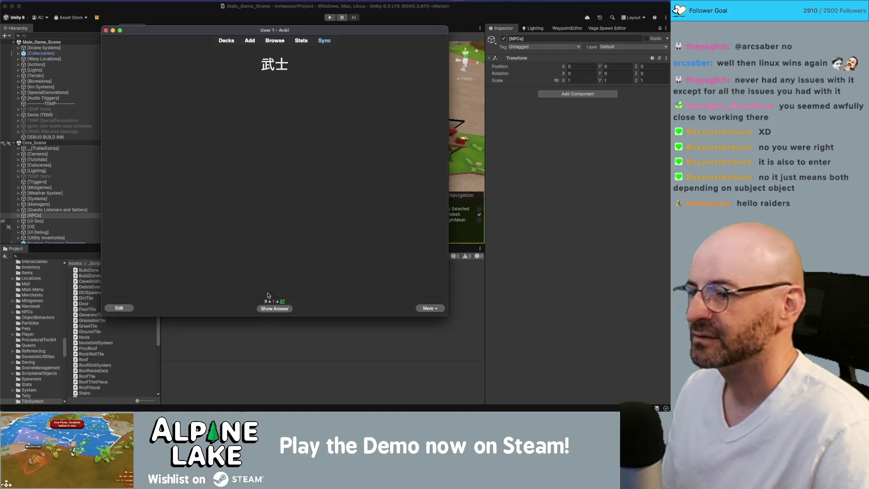
Review and grade the samurai warrior (武士), accident (事故) and stone (石) cards.
click(270, 308)
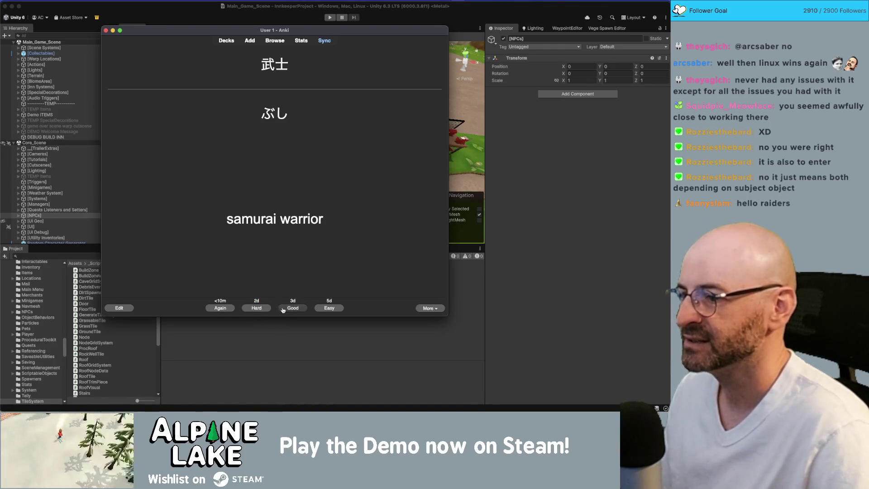
click(288, 307)
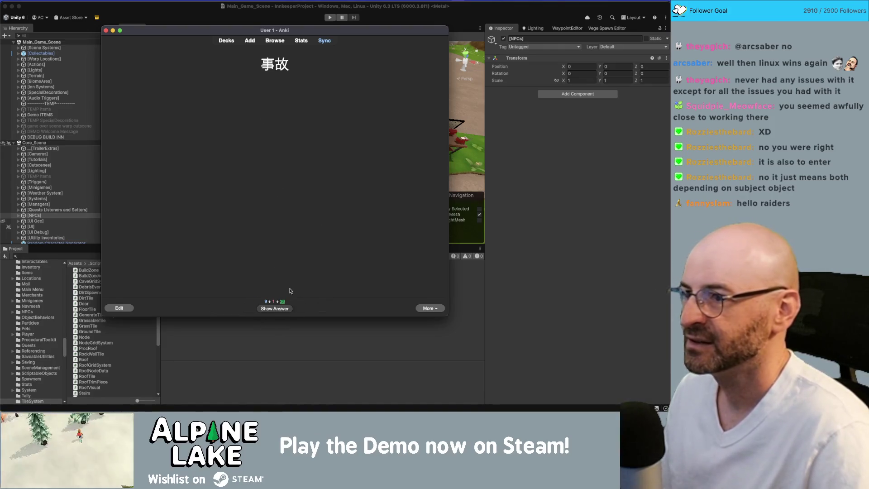
click(274, 308)
click(283, 309)
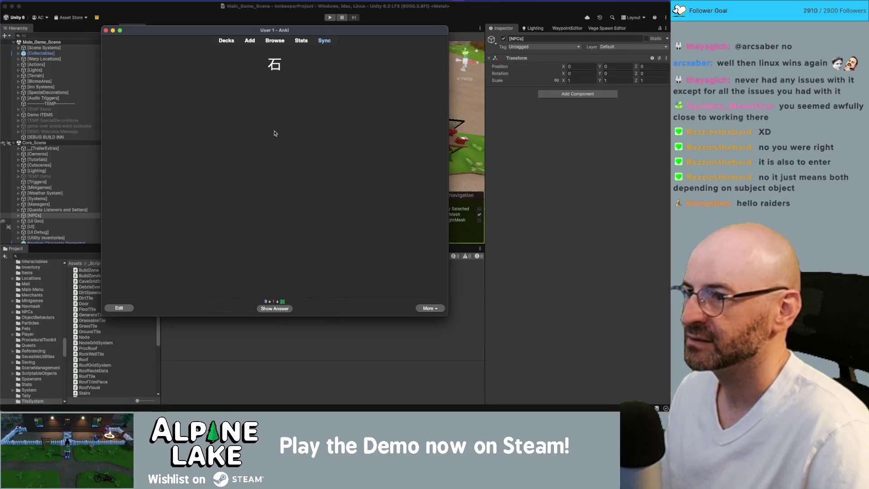
click(274, 308)
click(282, 308)
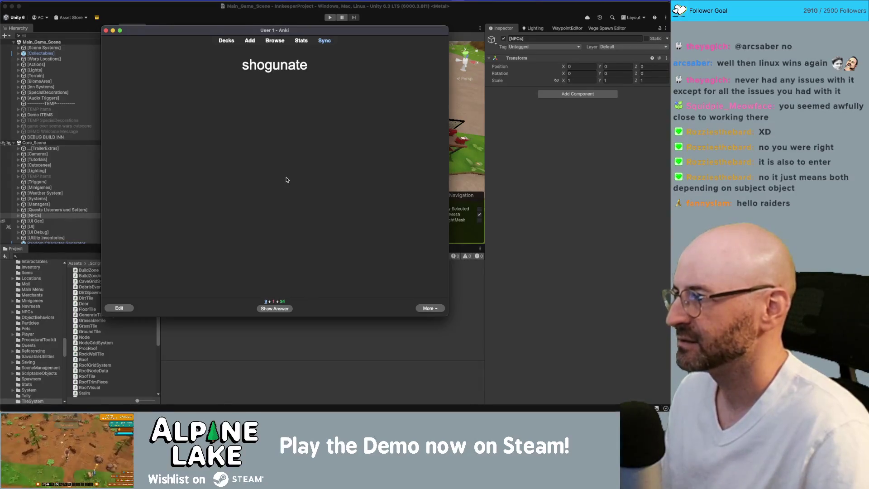
Review and grade the shogunate, canal (運河) and god (神様) cards.
click(280, 310)
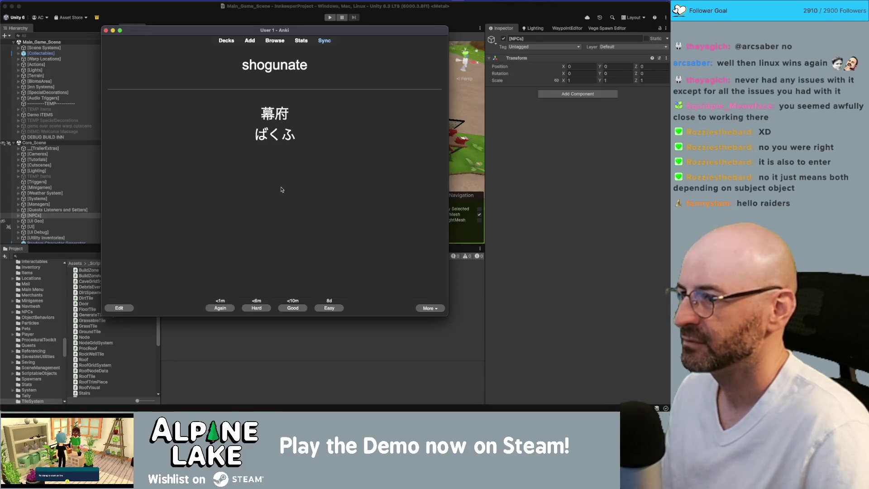
click(255, 307)
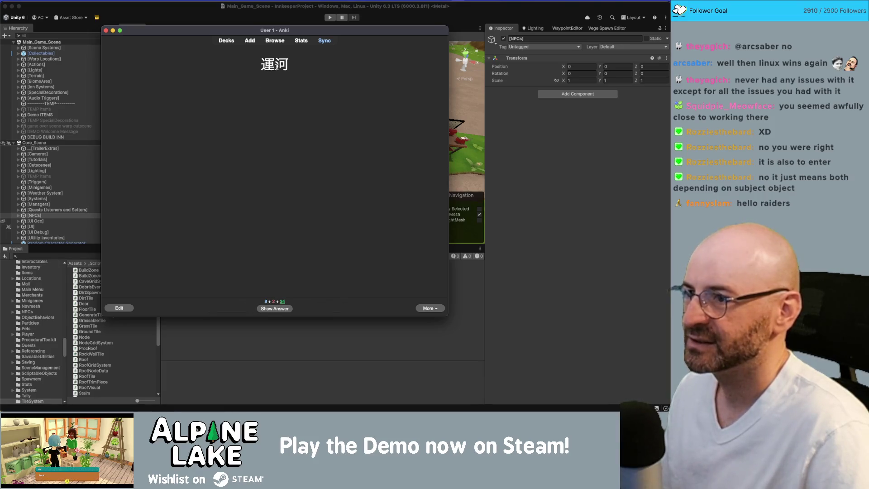
click(283, 309)
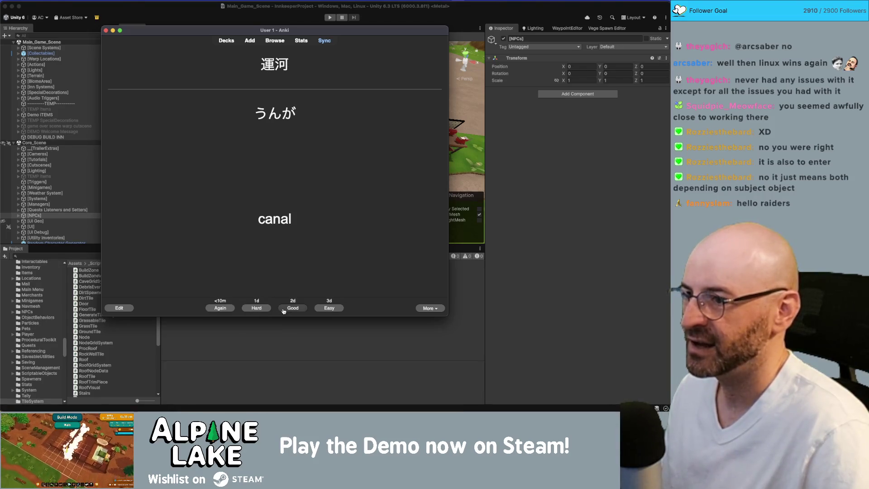
click(283, 308)
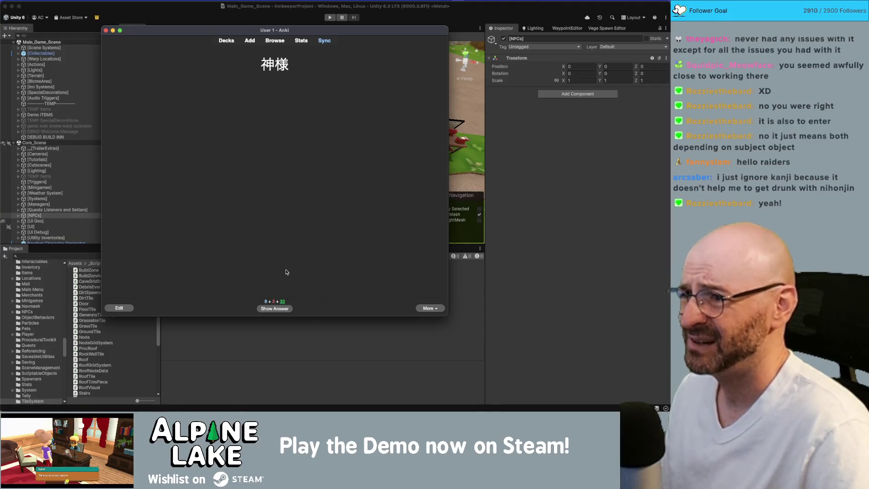
click(286, 309)
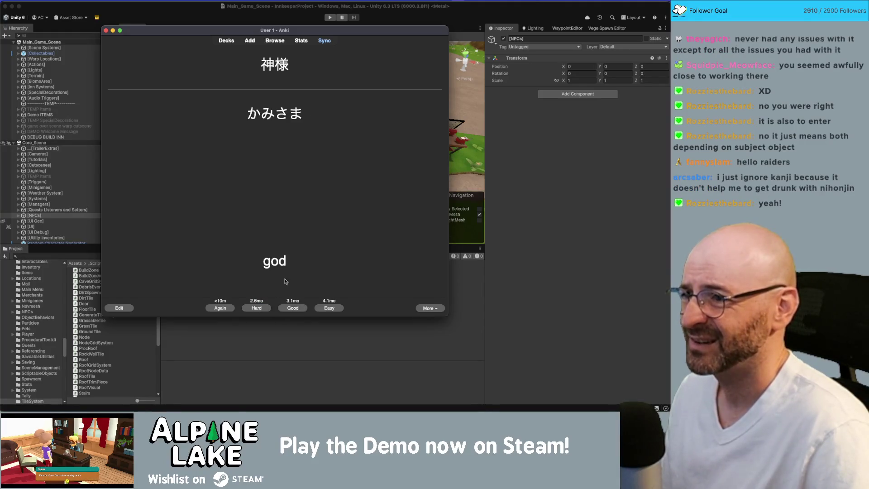
key(space)
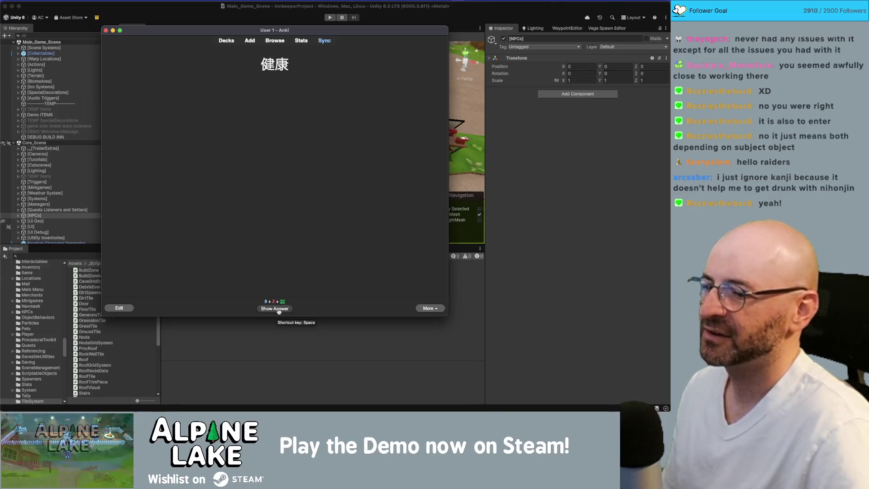
Send the health (健康) card back with Again and mark 幕府 as remembered.
click(277, 310)
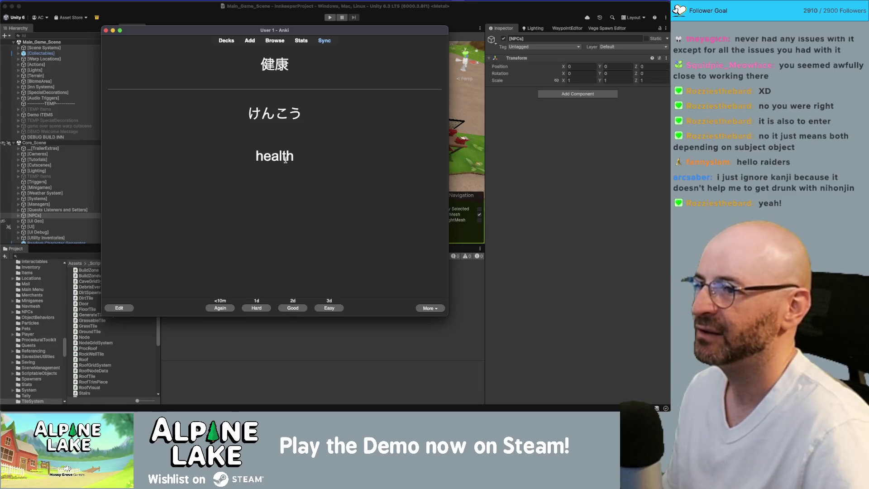
click(219, 308)
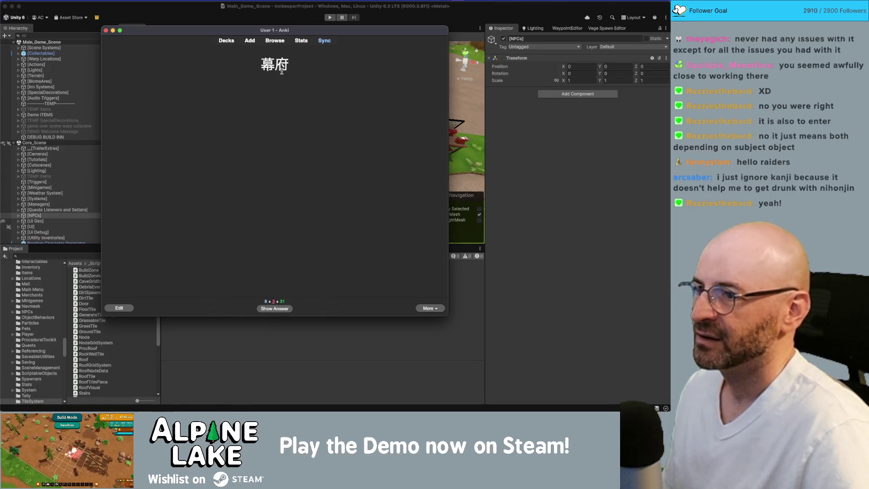
click(281, 309)
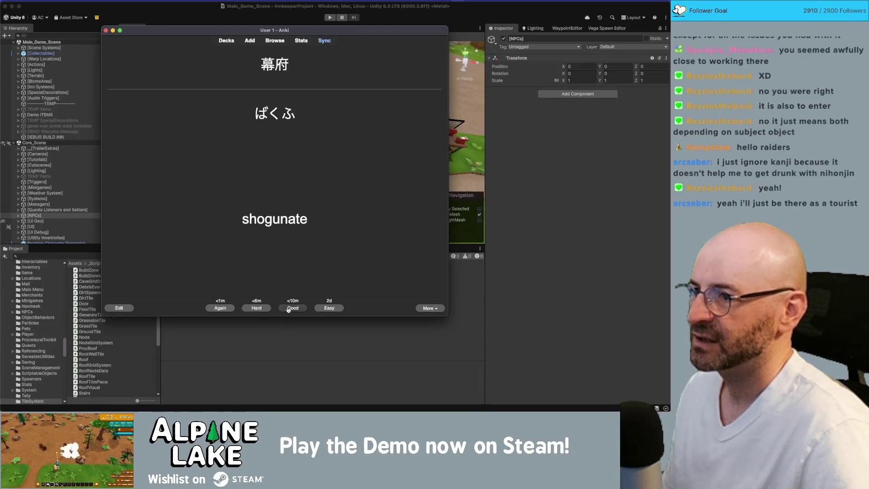
click(292, 308)
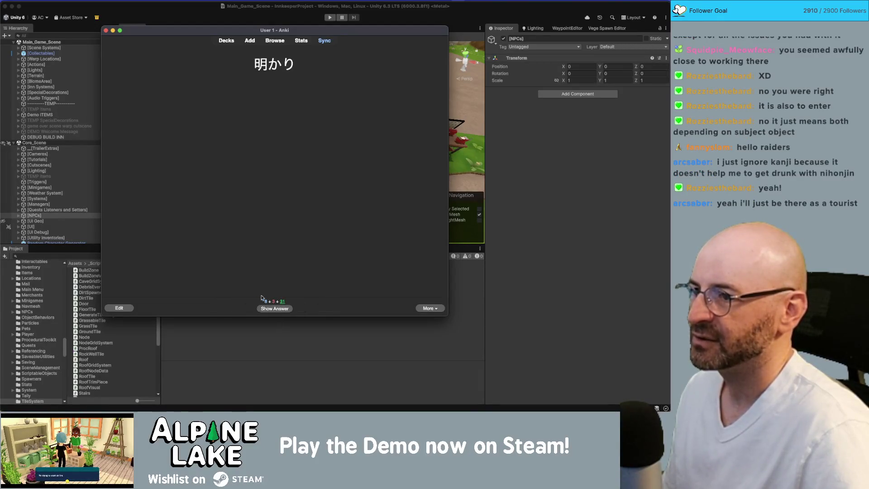
Review and grade the light (明かり), fireworks festival (花火大会) and canal cards.
click(291, 308)
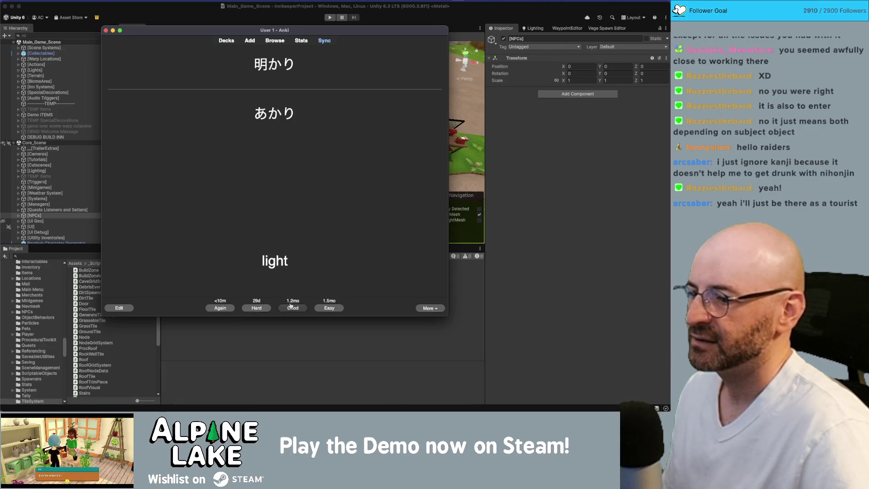
click(292, 308)
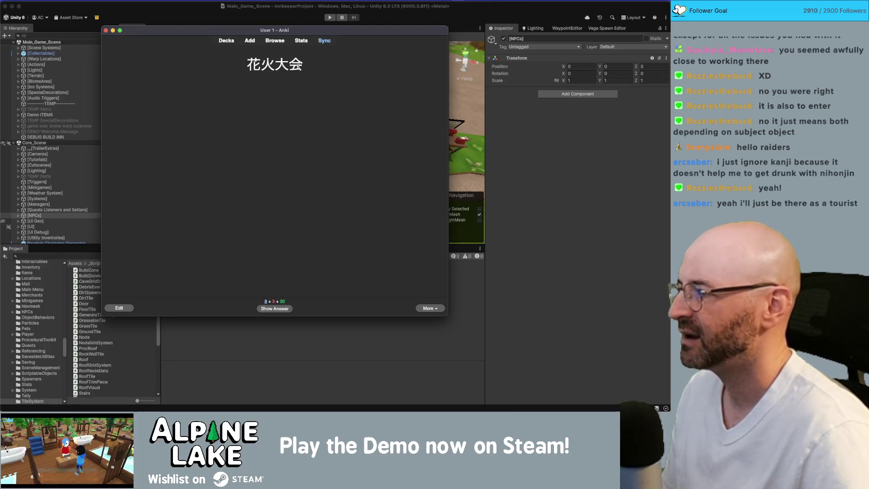
click(291, 309)
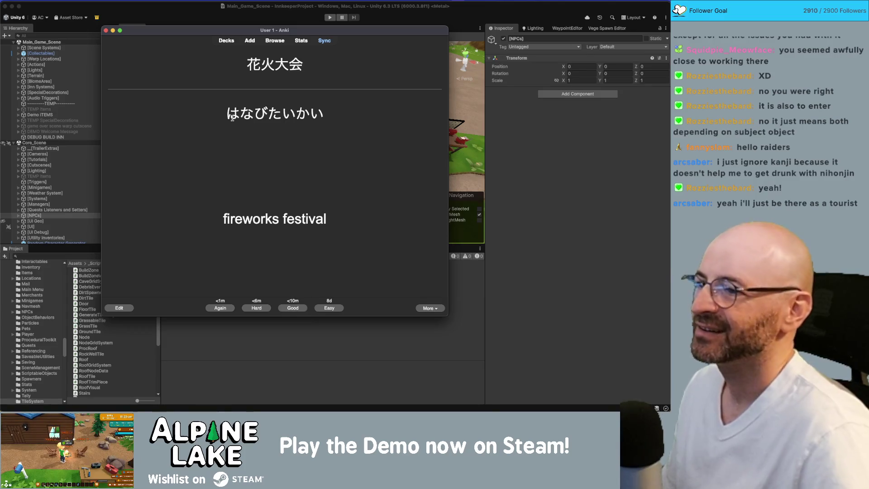
click(231, 308)
click(283, 307)
click(288, 306)
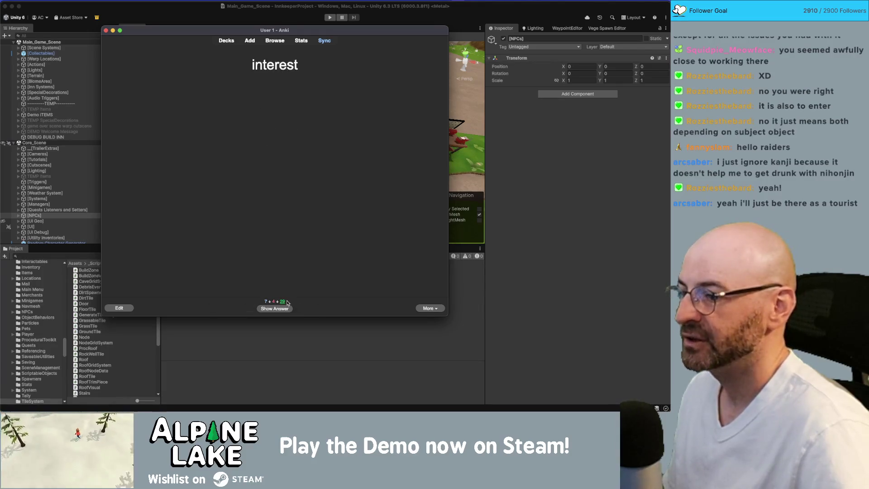
Review and grade the interest, safe (安全), to think (考える) and fireworks festival cards.
click(284, 308)
click(294, 308)
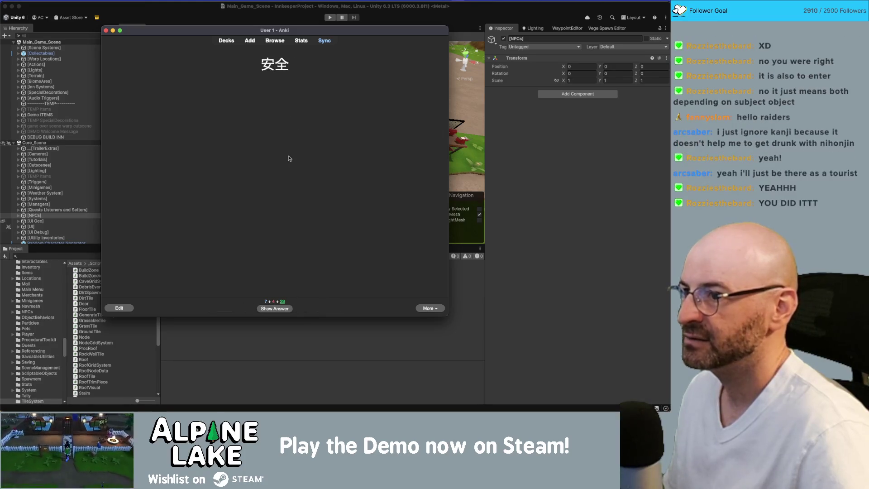
click(281, 308)
click(290, 308)
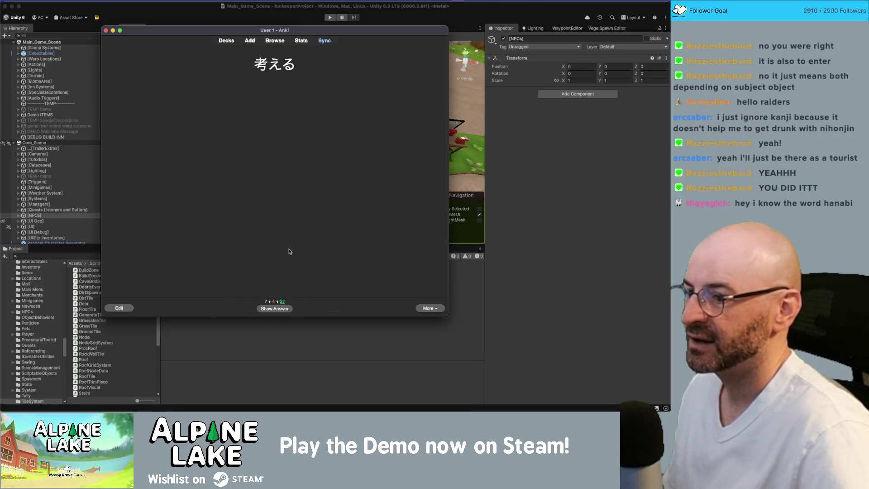
click(281, 309)
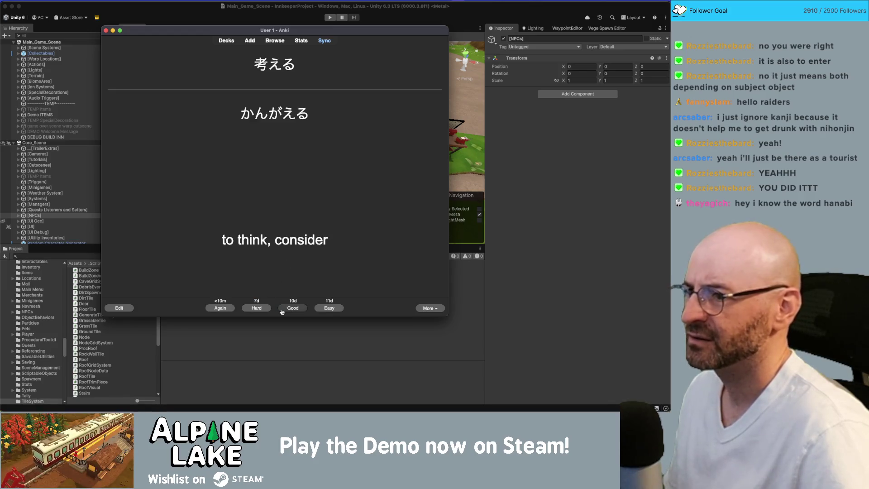
click(293, 308)
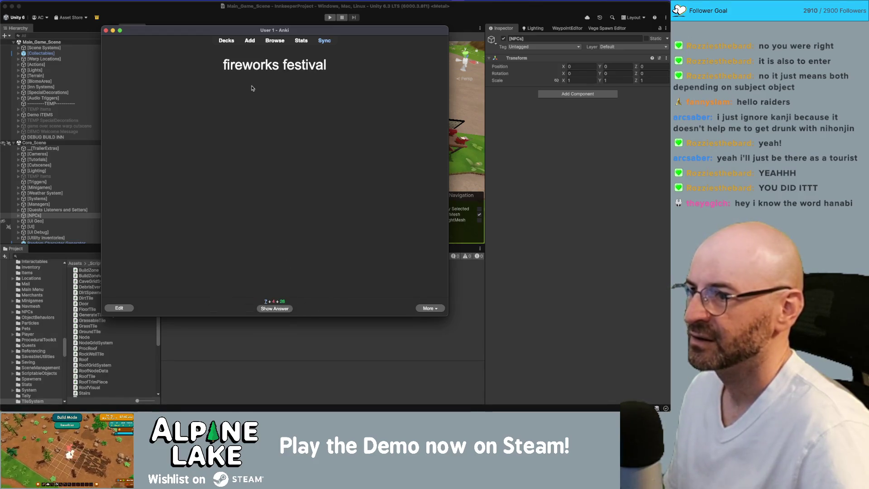
click(281, 309)
click(290, 309)
Review the castle (城) card after briefly selecting its kanji, then grade nature (自然).
drag(269, 68, 290, 67)
click(304, 102)
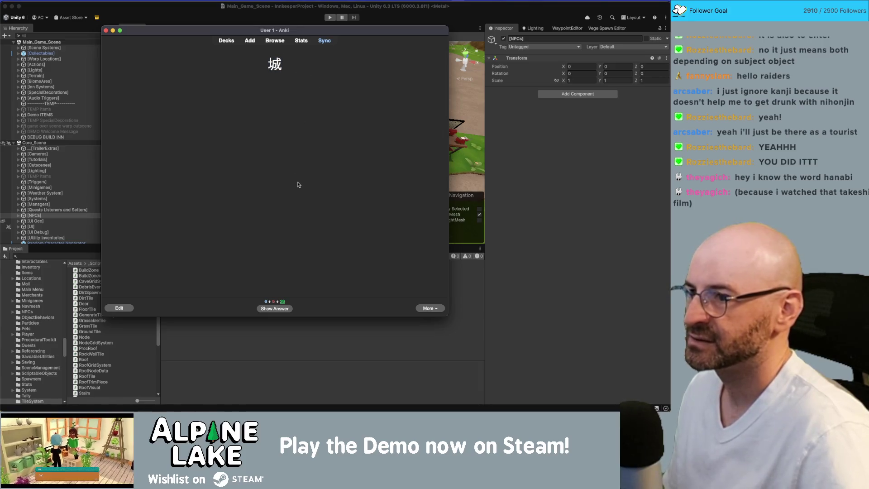
click(285, 308)
click(290, 309)
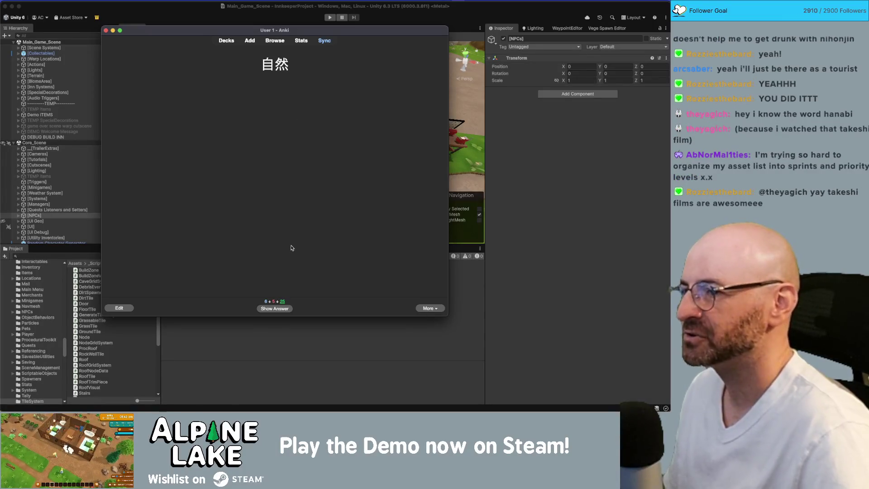
click(287, 309)
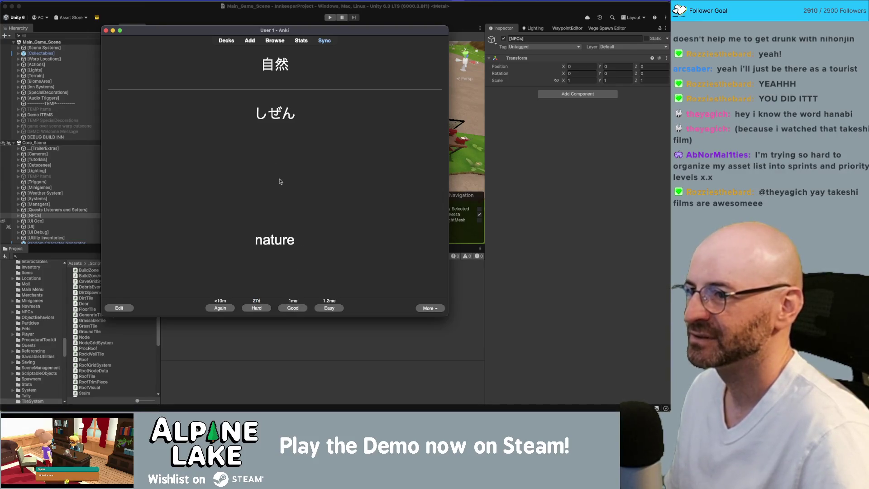
click(227, 310)
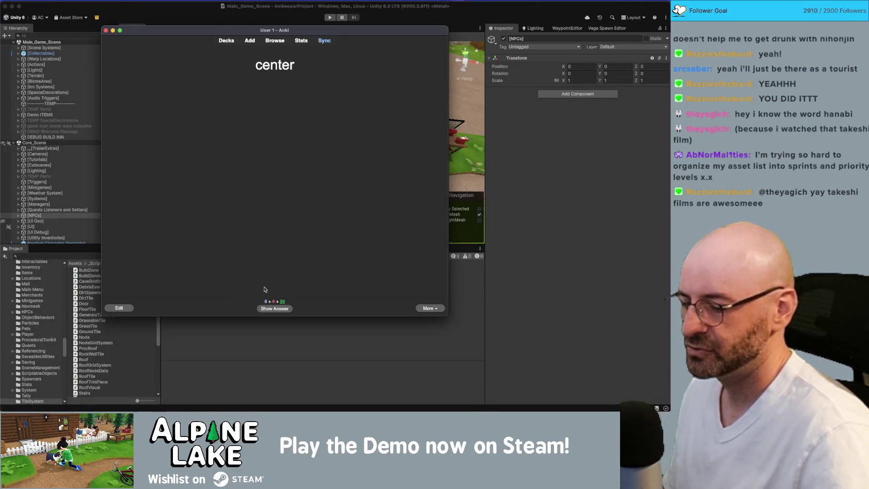
Review the center card and mark 中心 as recalled.
click(276, 308)
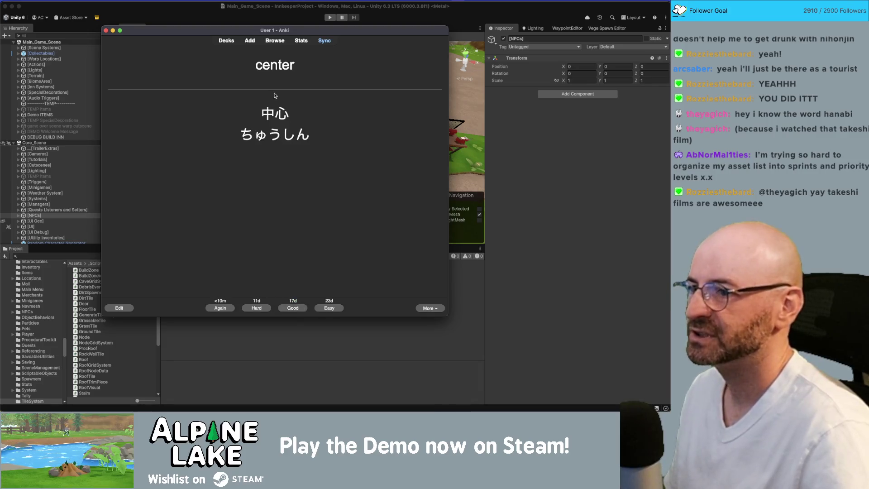
click(292, 308)
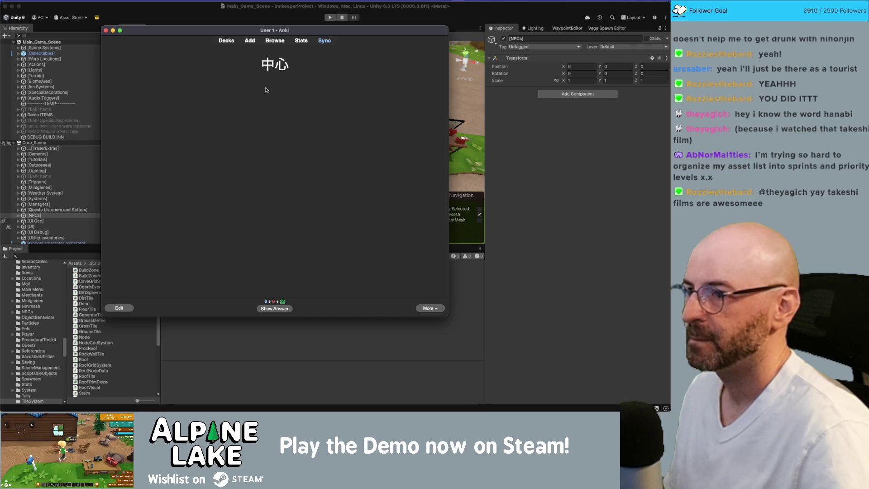
click(282, 304)
click(285, 310)
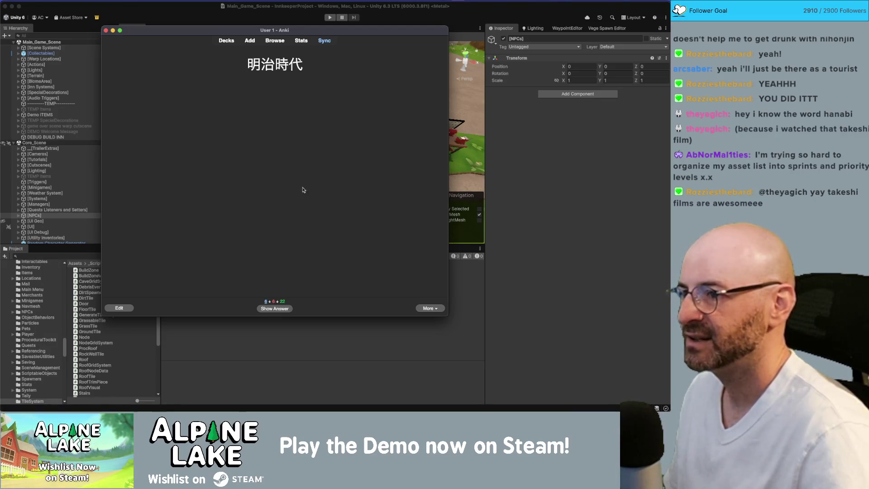
Review and grade the 明治時代, 花火大会, economy, 政治 and 戦い cards.
click(290, 308)
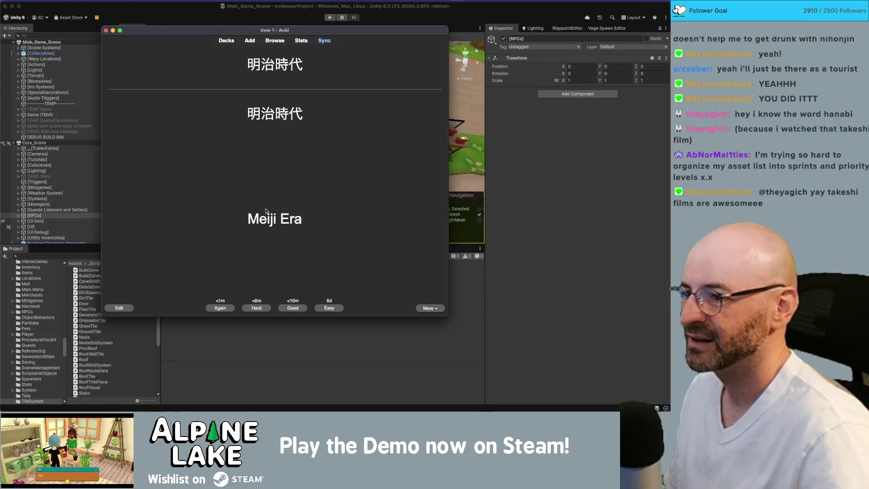
click(293, 308)
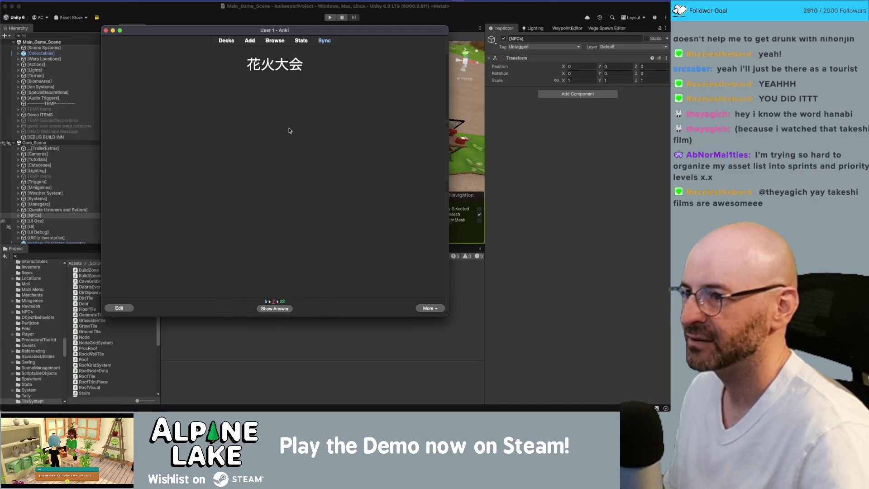
click(287, 309)
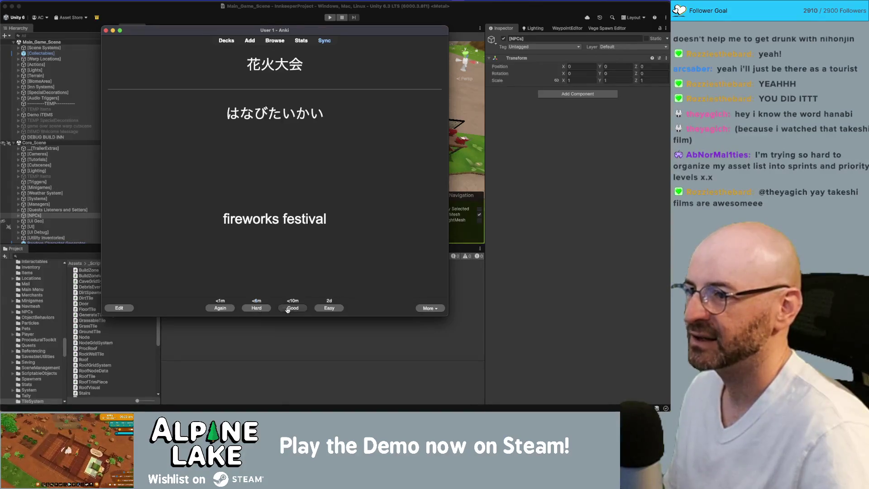
click(287, 310)
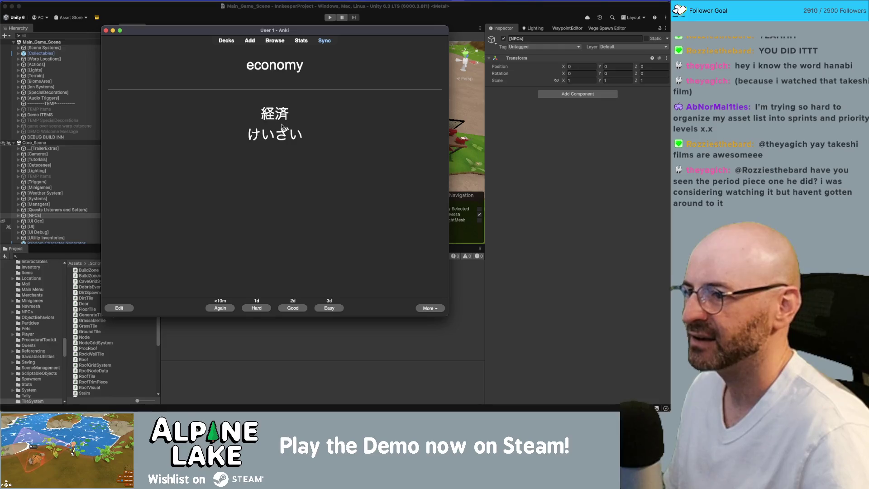
click(230, 309)
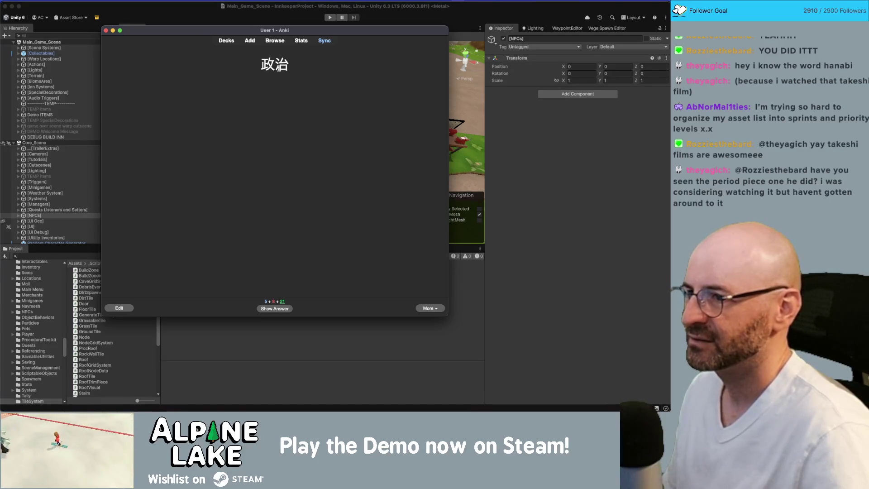
click(281, 309)
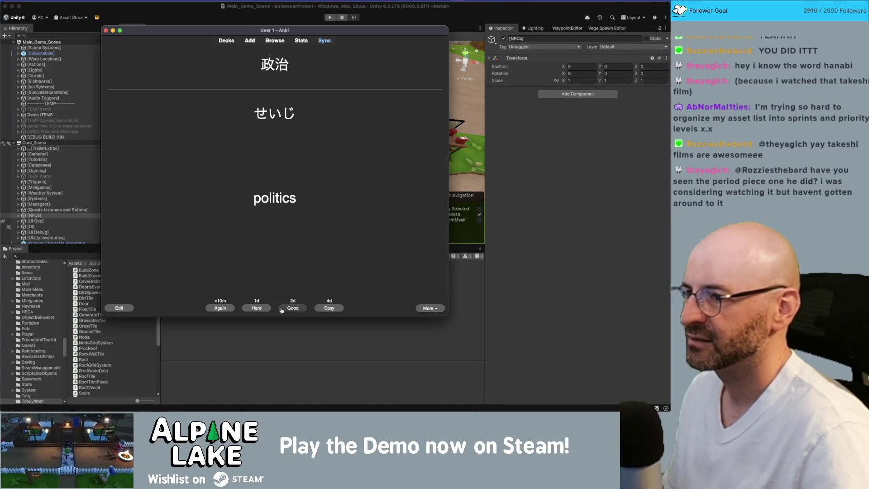
click(228, 308)
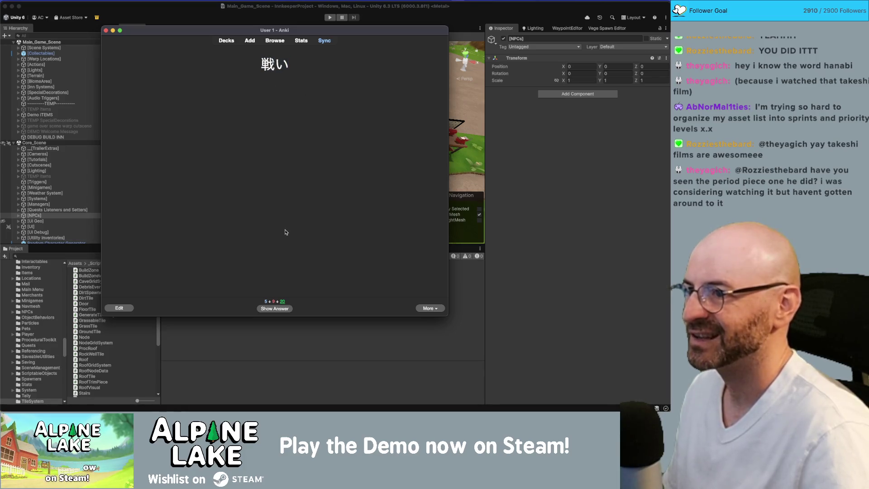
click(279, 309)
click(297, 311)
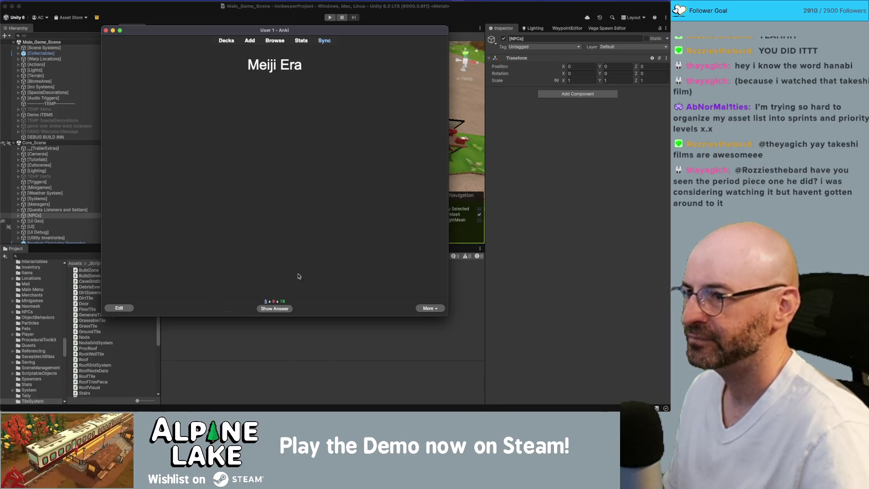
Review and grade the Meiji Era, ほとんど, water supply, stone and 経済 cards.
click(280, 311)
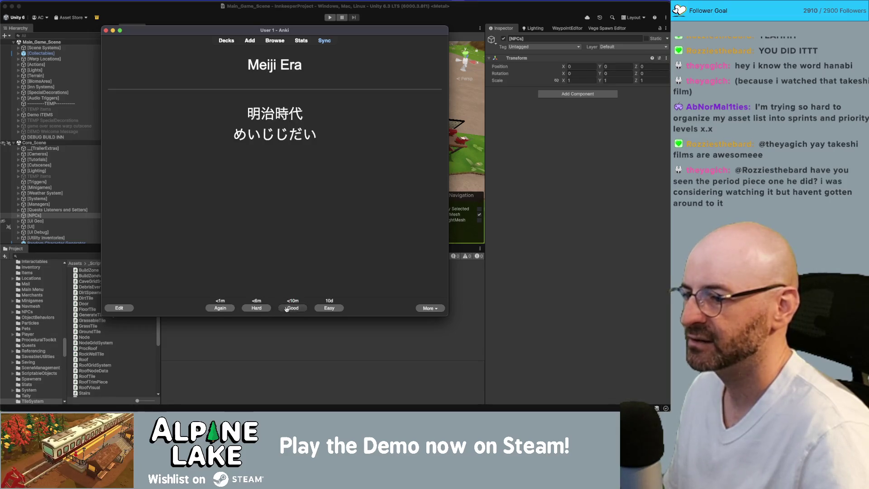
click(296, 308)
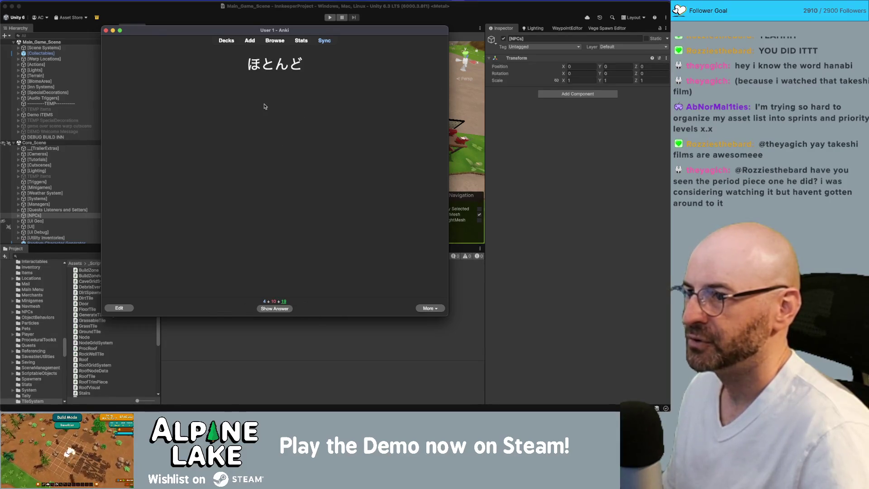
click(279, 312)
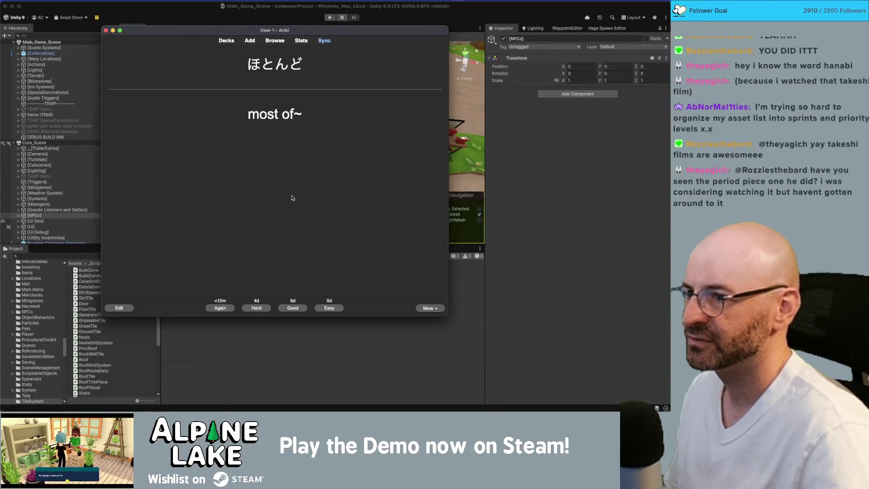
click(256, 308)
click(284, 311)
click(294, 311)
click(275, 308)
click(294, 311)
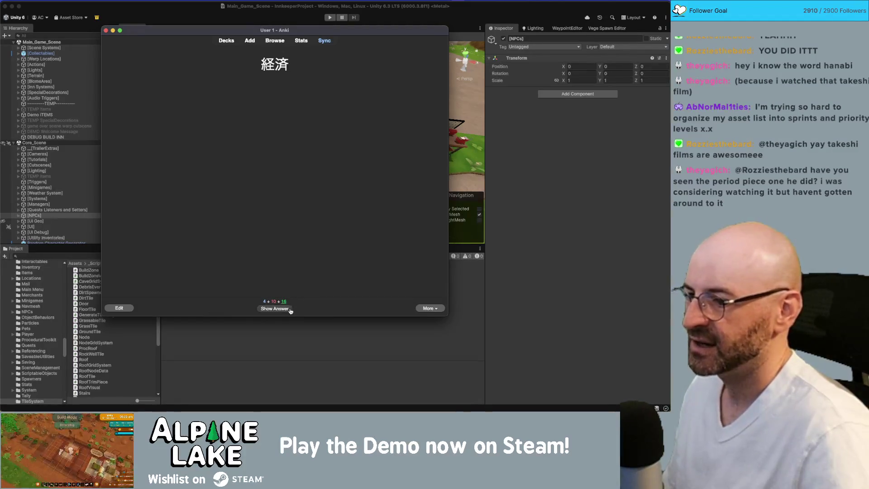
click(290, 311)
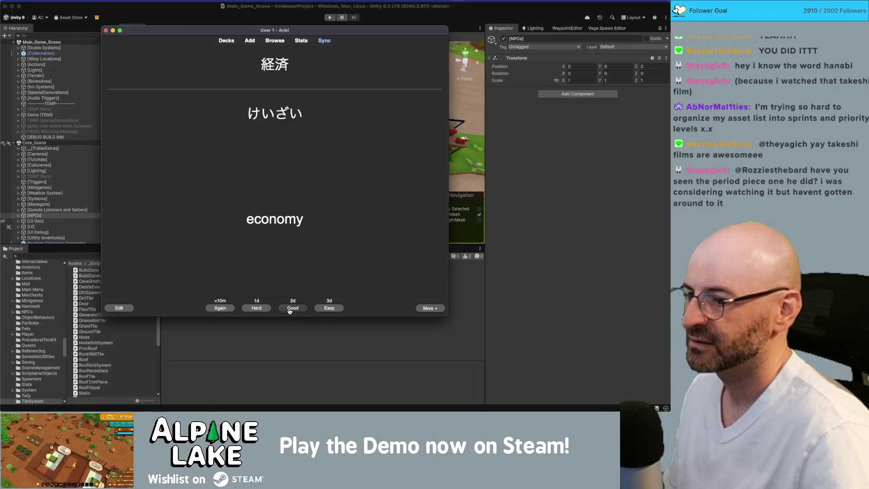
click(290, 309)
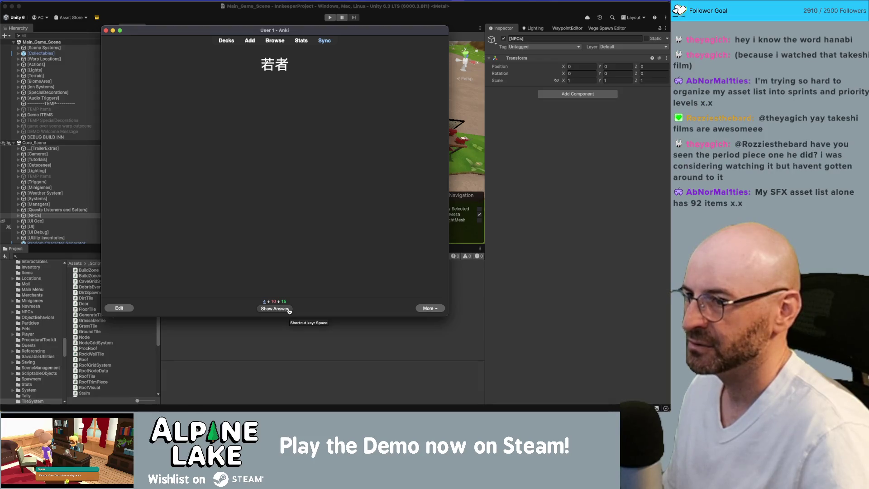
Review and grade 若者, 先祖, 高校, at the beginning, いっしょうけんめい and youngsters.
click(290, 309)
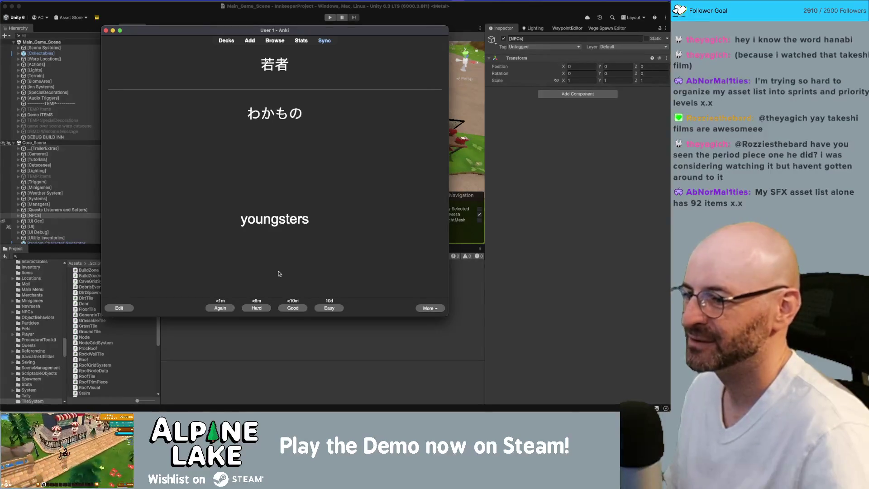
click(224, 309)
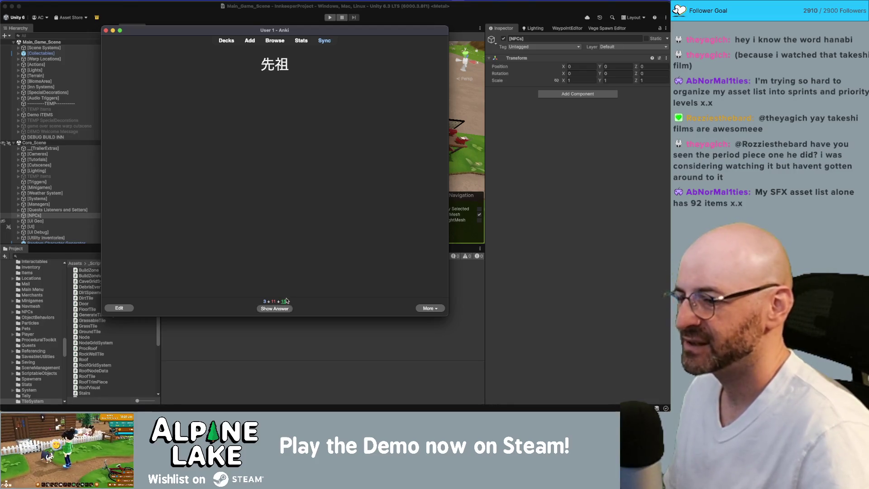
click(289, 311)
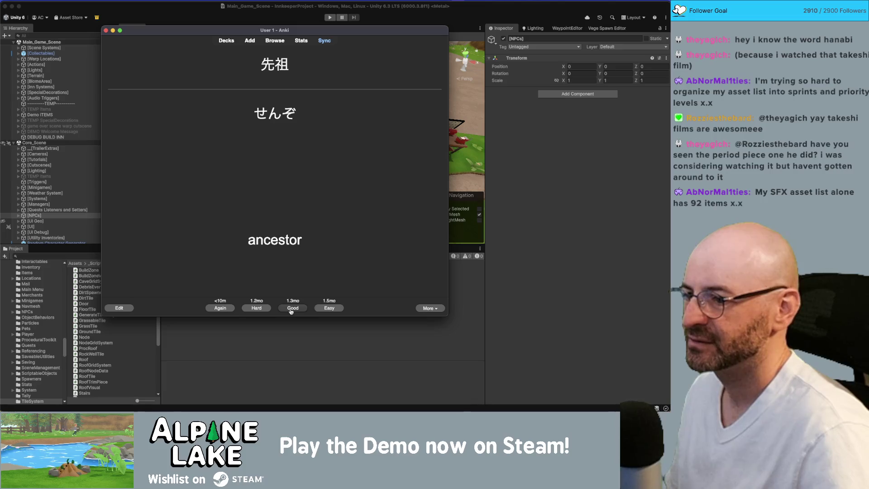
click(292, 309)
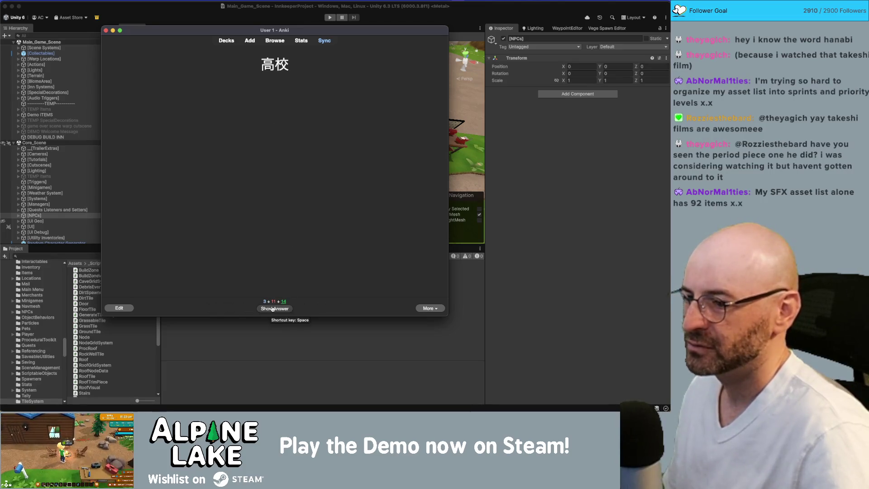
click(276, 310)
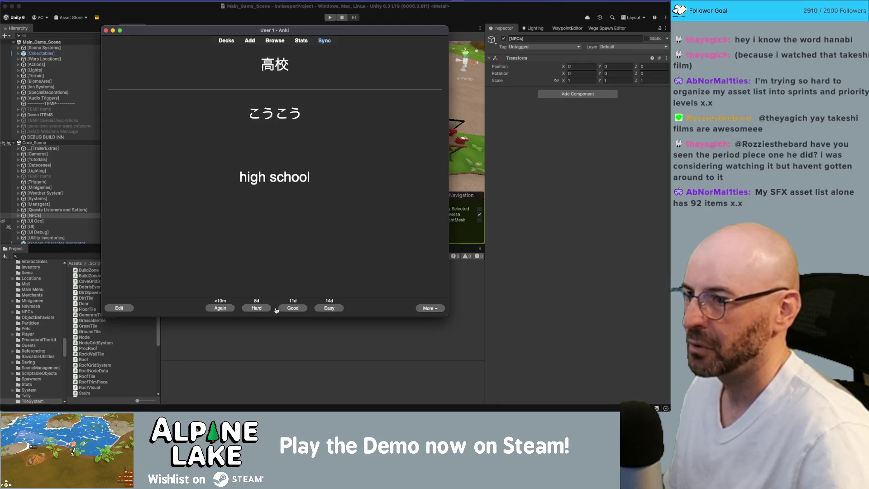
click(286, 307)
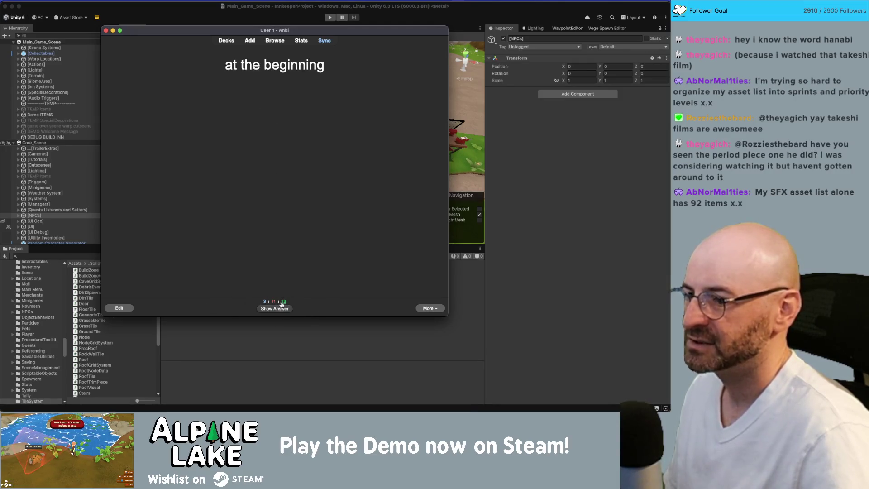
click(281, 310)
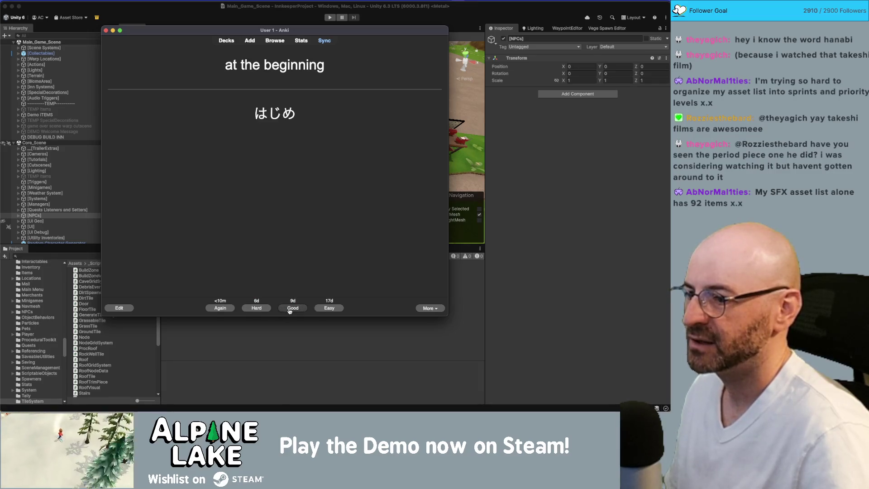
click(289, 309)
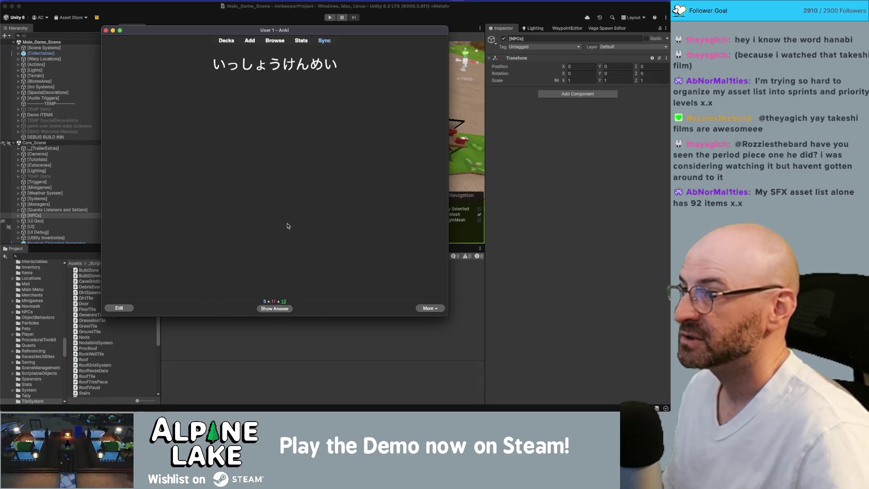
click(287, 309)
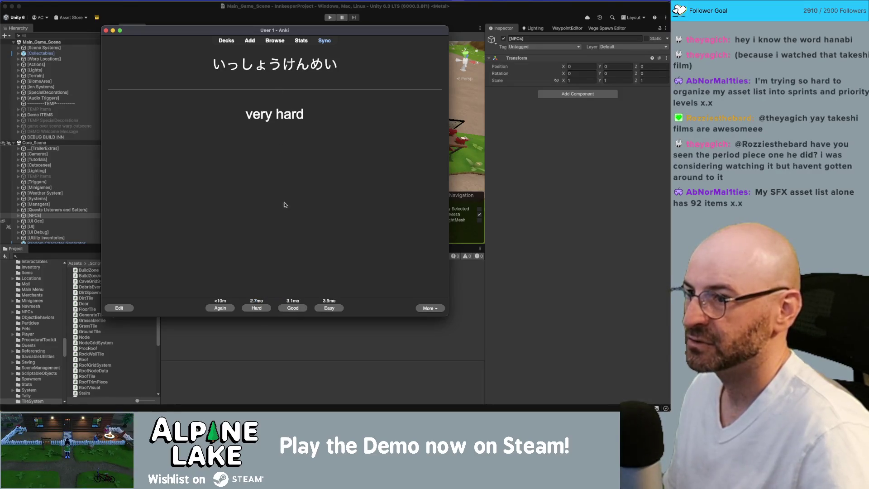
click(296, 311)
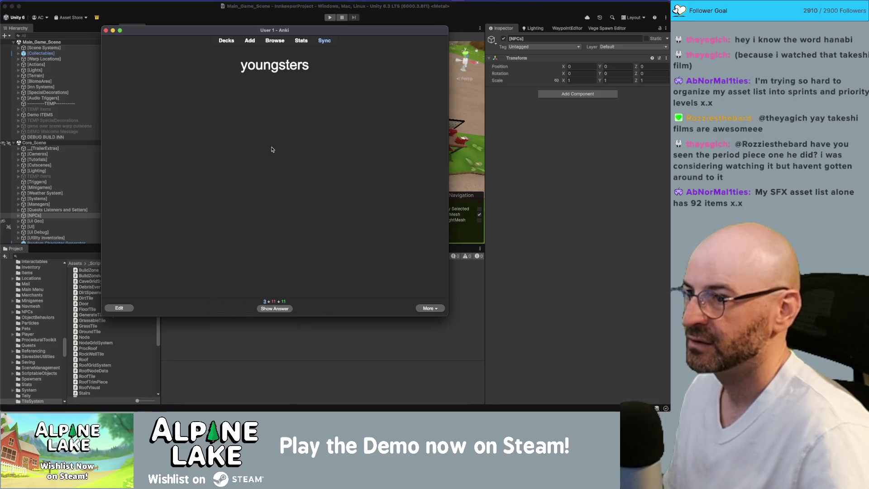
click(277, 310)
click(298, 311)
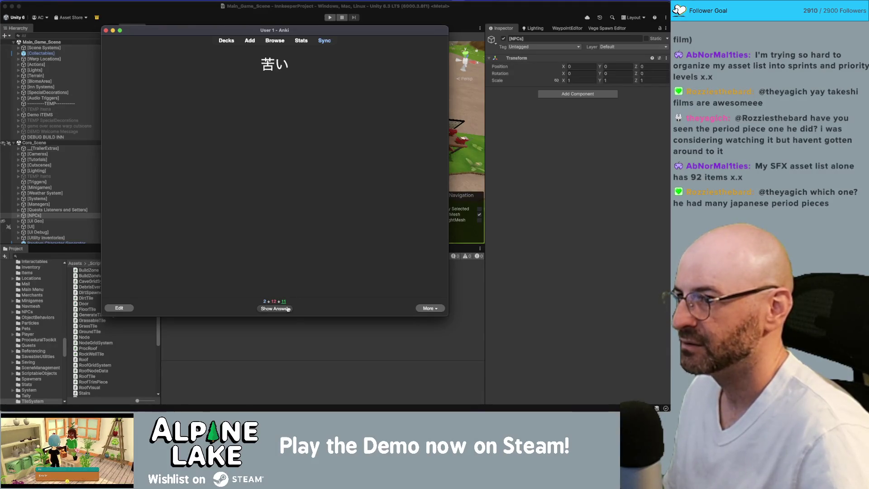
Review and grade the 苦い, certainly, 自衛隊 and samurai warrior cards.
click(288, 308)
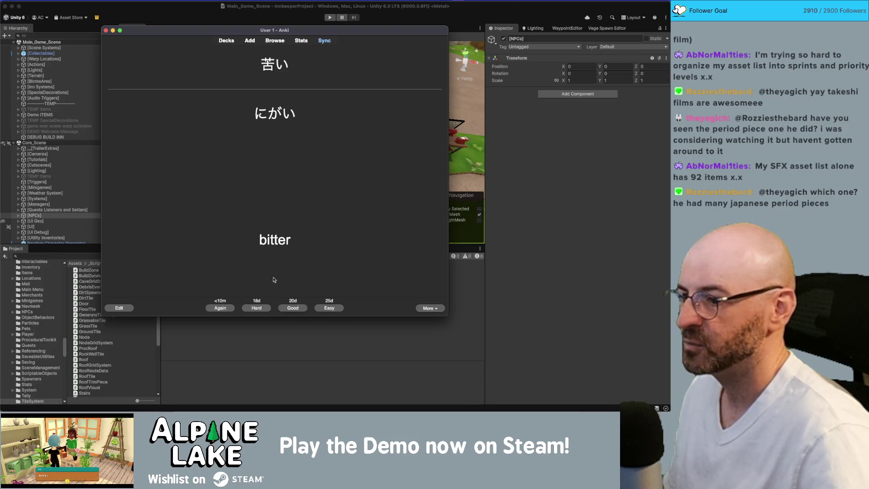
click(231, 308)
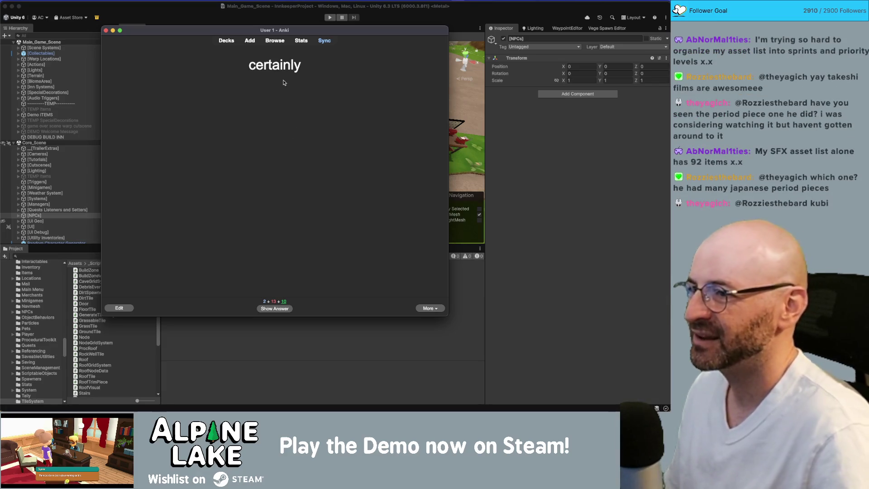
click(284, 310)
click(294, 308)
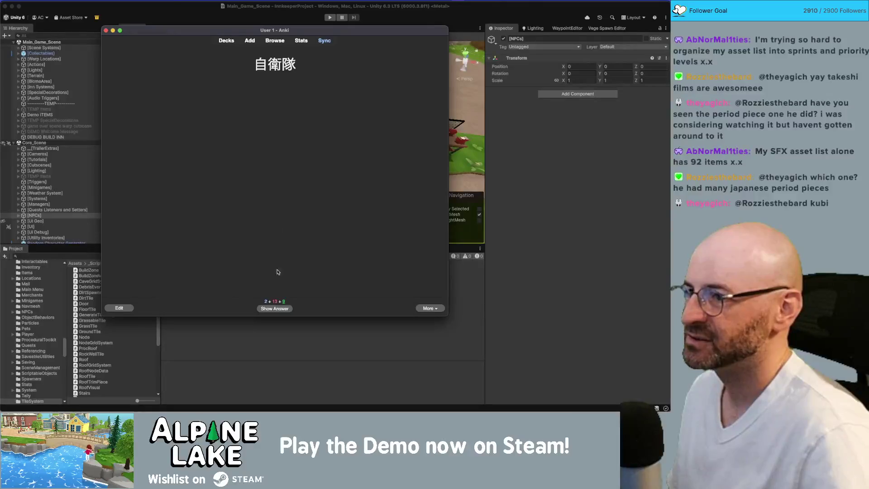
click(280, 311)
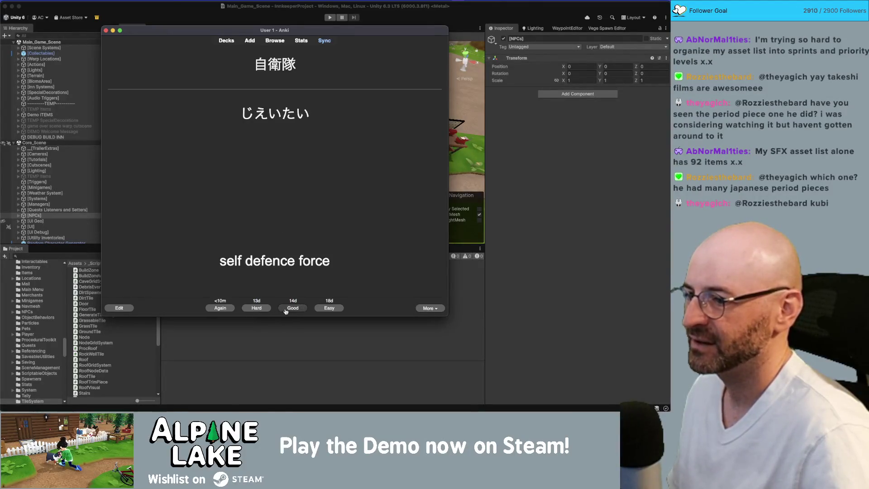
click(297, 310)
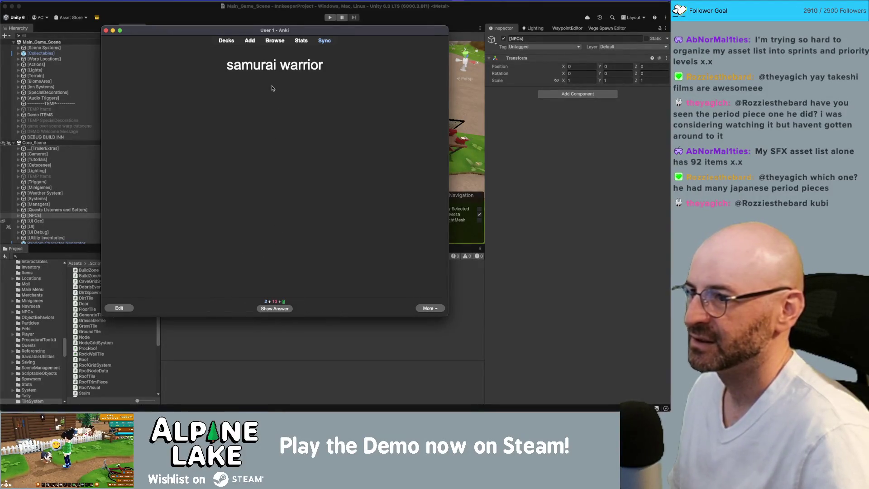
click(280, 309)
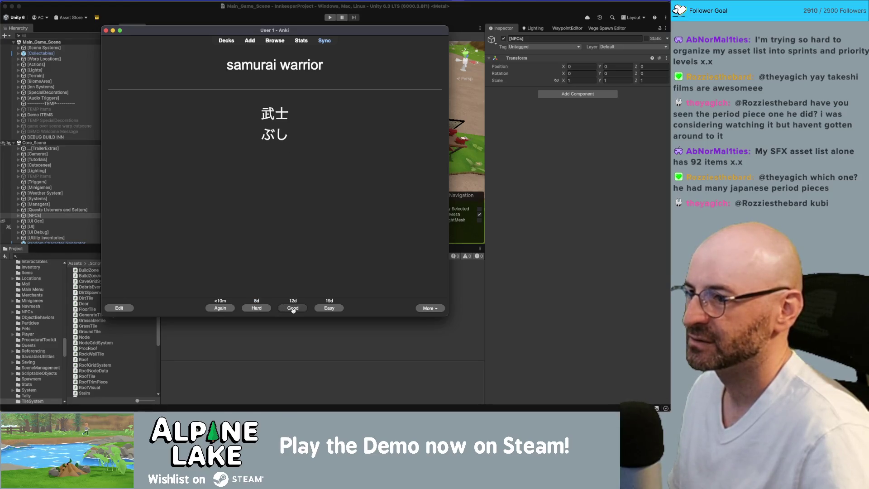
click(292, 310)
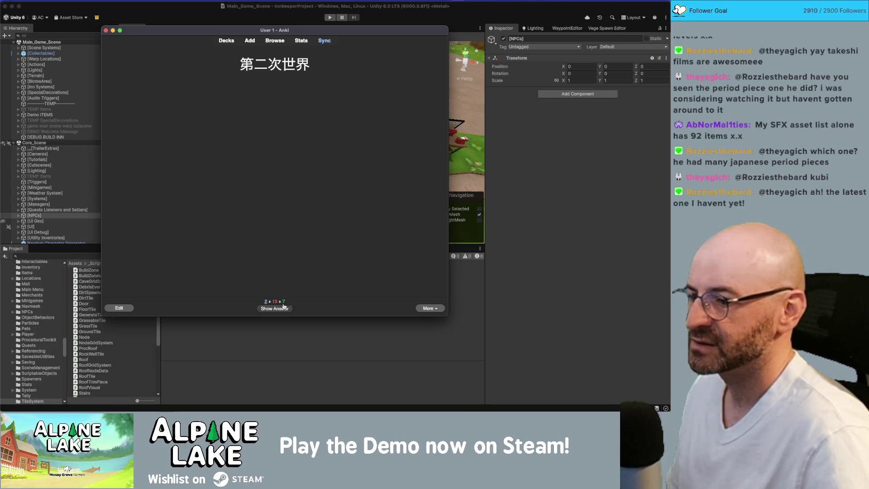
Reveal 第二次世界 (World War 2), highlight its kanji, and mark it Again.
click(284, 309)
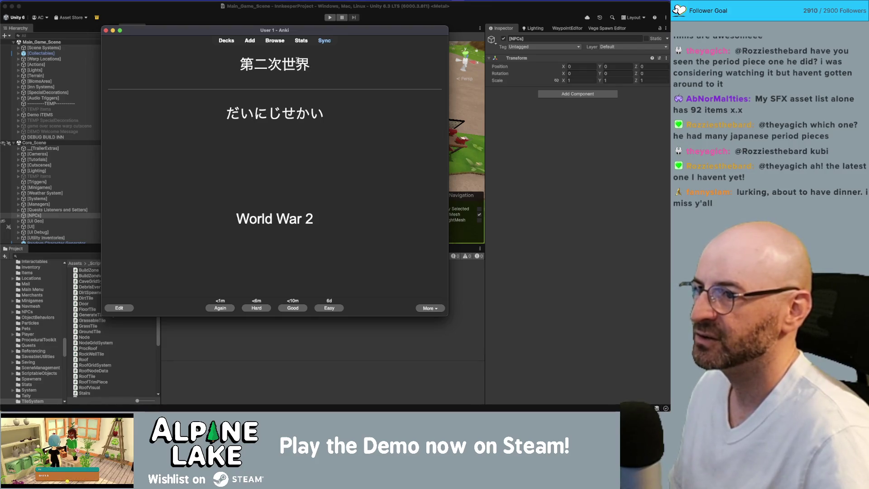
drag(286, 63, 311, 64)
drag(253, 63, 268, 64)
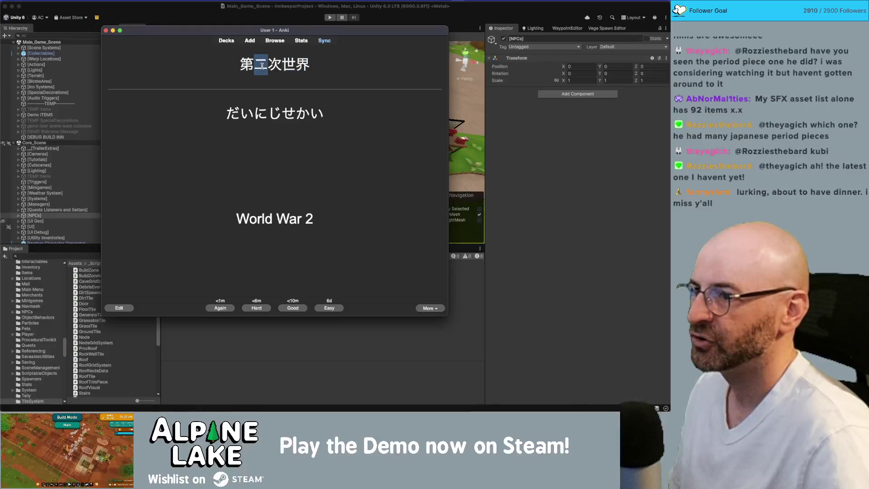
click(227, 307)
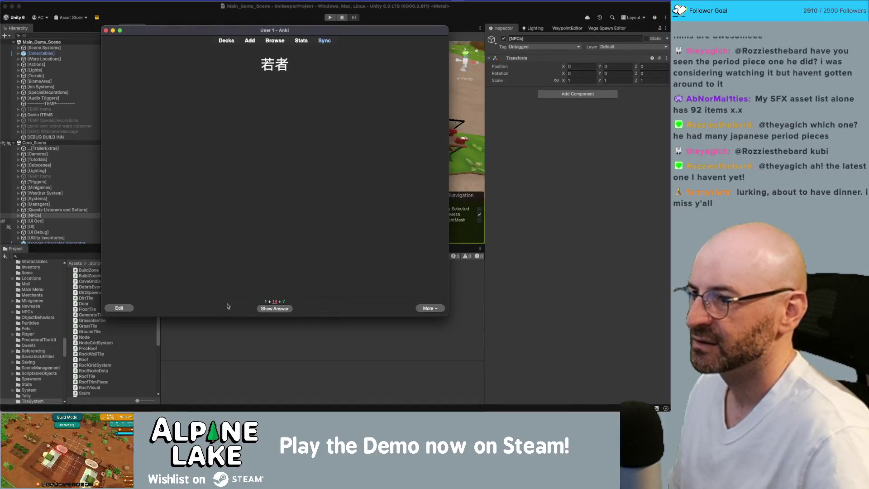
Review the 若者, 水道, はじめ, fire, 興味, World War 2, 火事 and shogunate cards, rating each Good.
click(287, 310)
click(289, 309)
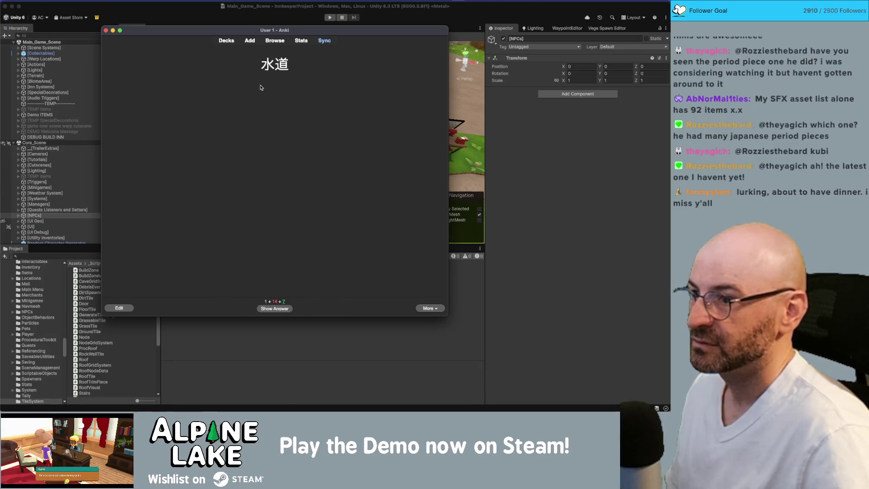
click(277, 307)
click(286, 308)
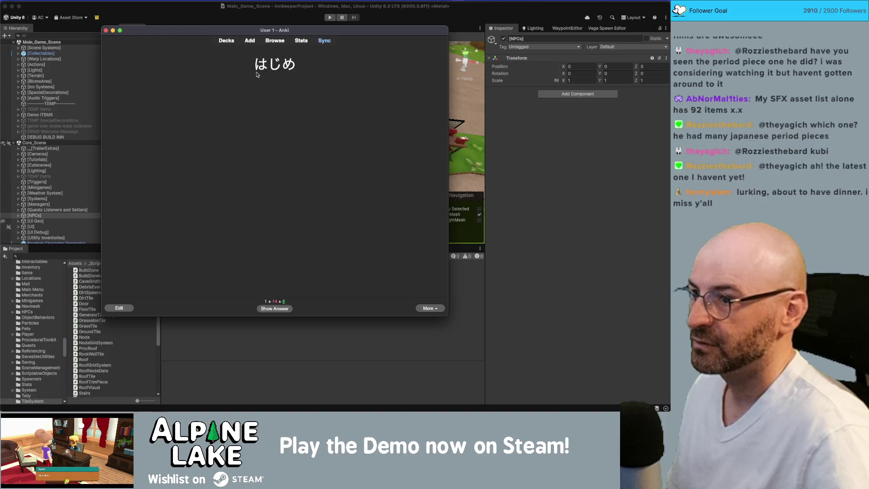
click(285, 308)
click(285, 308)
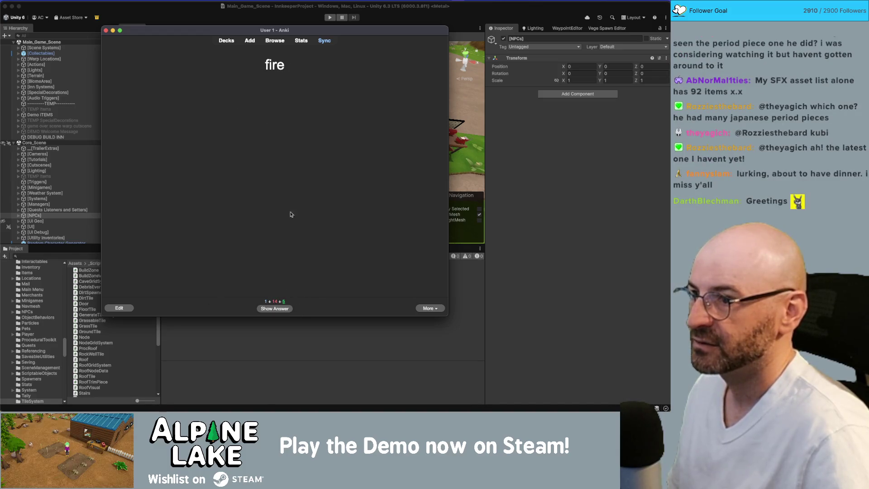
click(281, 310)
click(285, 309)
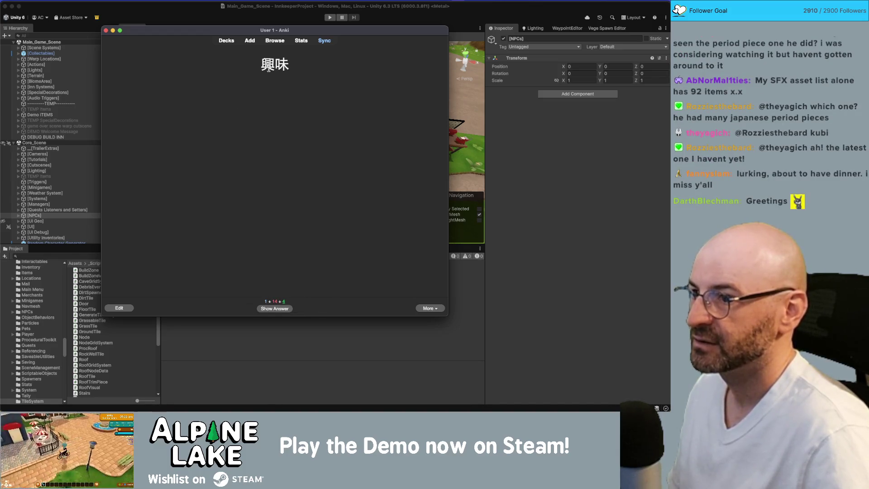
click(281, 309)
click(301, 308)
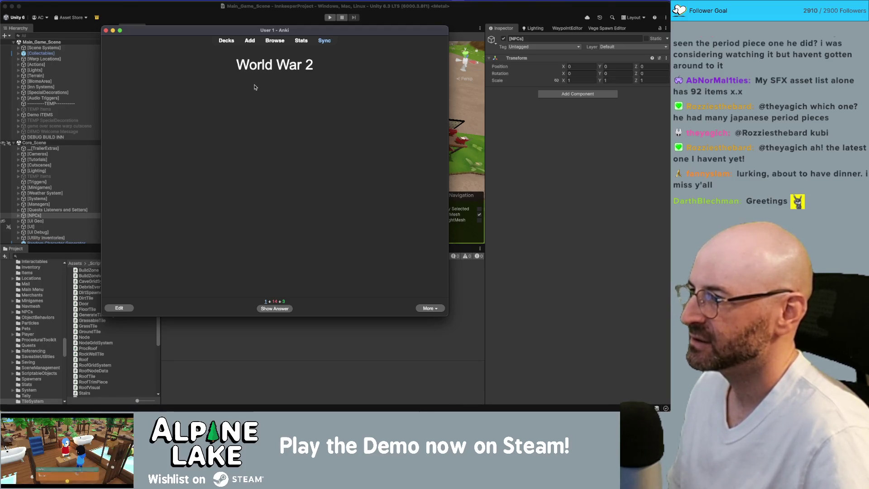
click(281, 311)
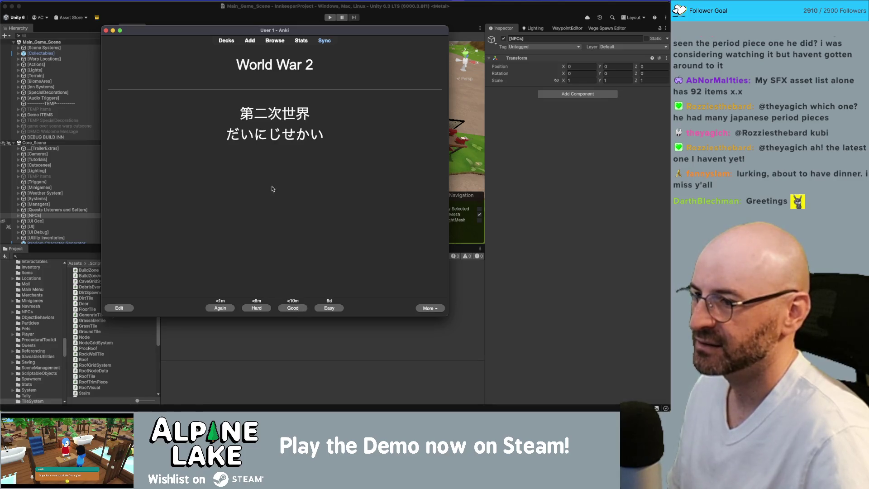
click(262, 309)
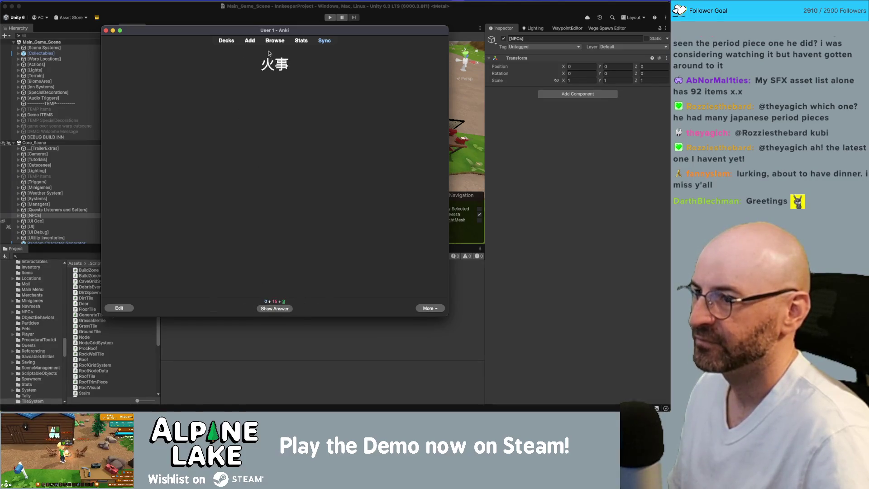
click(285, 309)
click(292, 307)
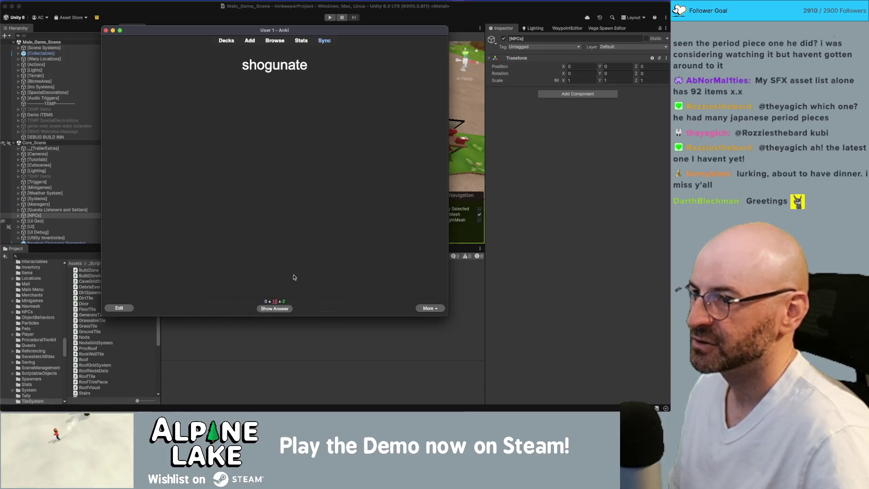
click(285, 311)
click(291, 308)
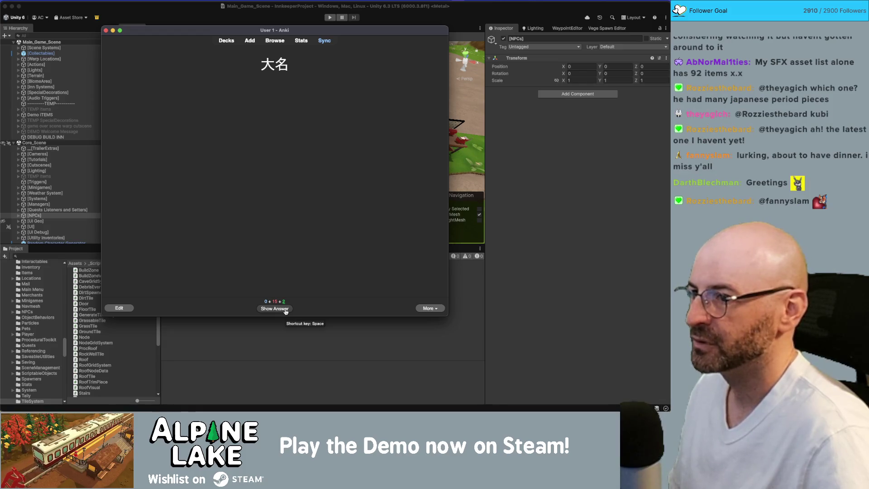
Review 大名, to remain, 幕府 (rated Hard), 第二次世界, World War 2, then 幕府 again as Good.
click(285, 310)
click(300, 306)
click(287, 312)
click(295, 308)
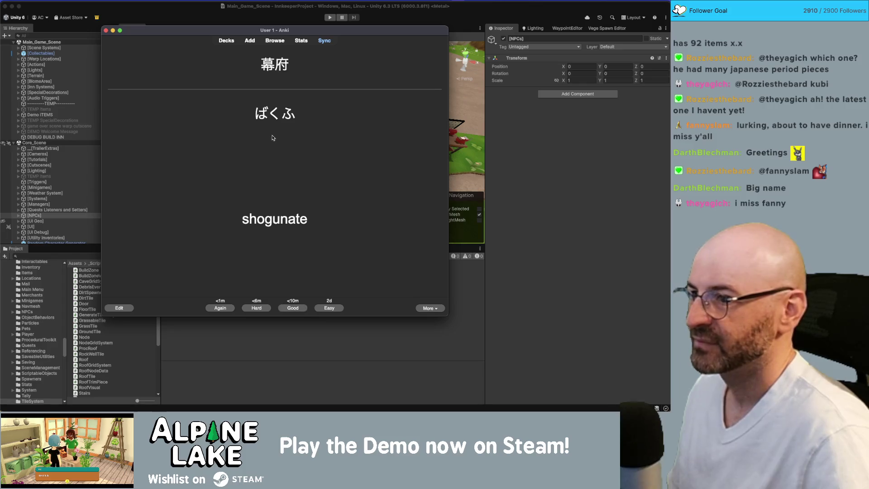
click(261, 308)
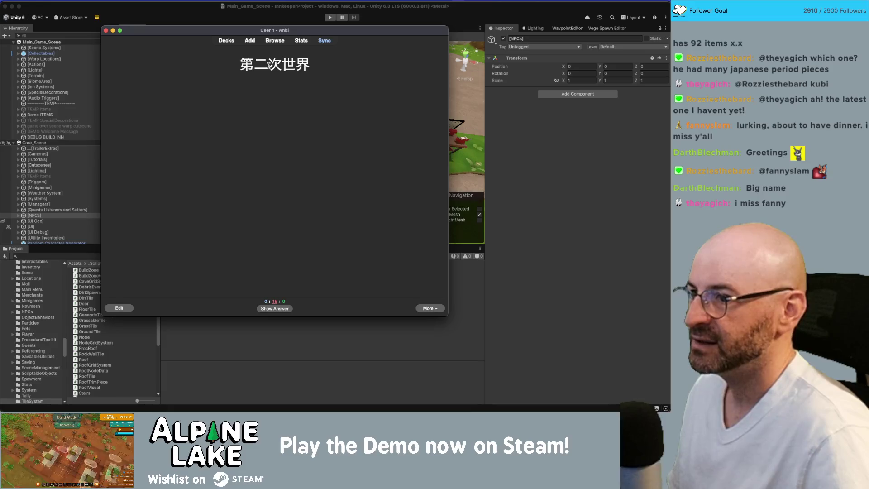
click(280, 308)
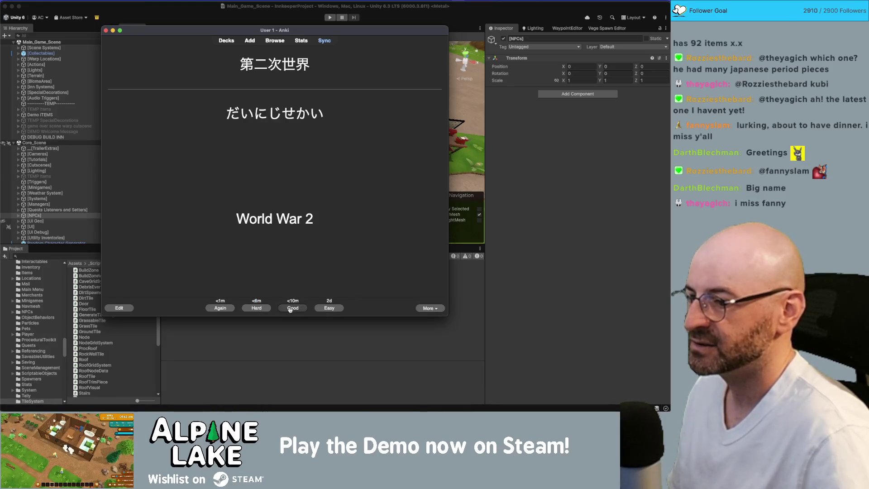
click(290, 308)
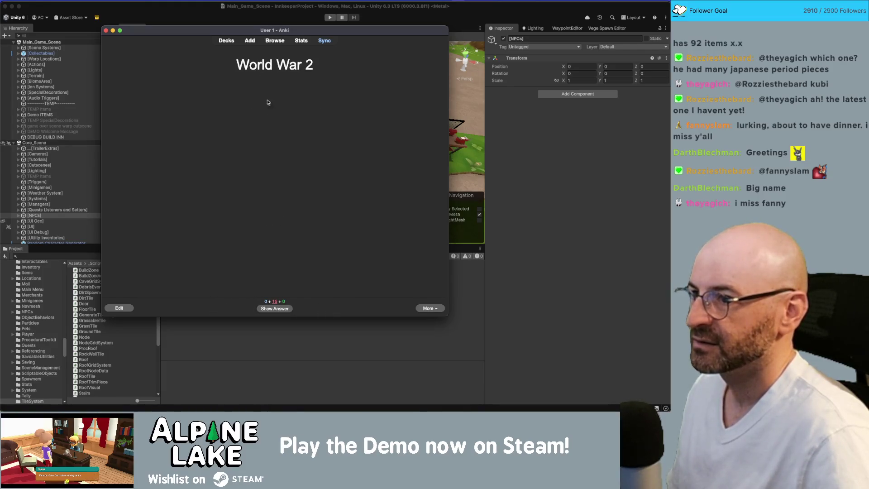
click(280, 310)
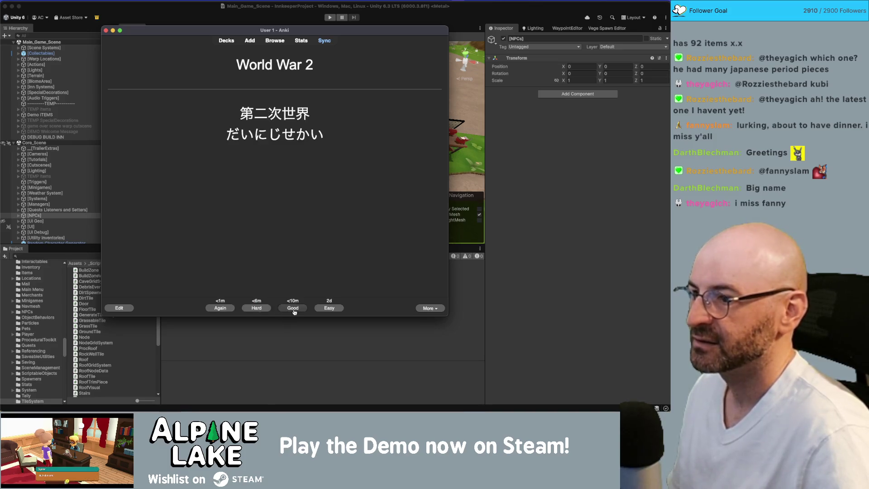
click(290, 308)
double_click(295, 67)
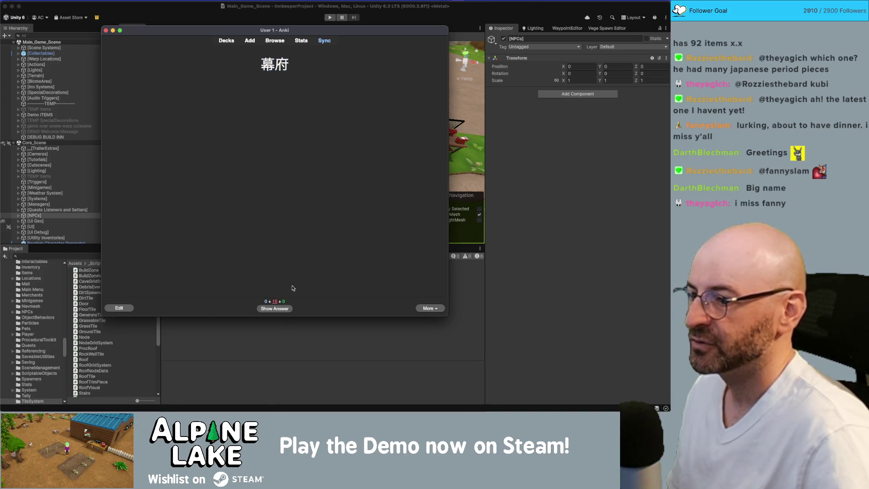
click(277, 308)
click(290, 308)
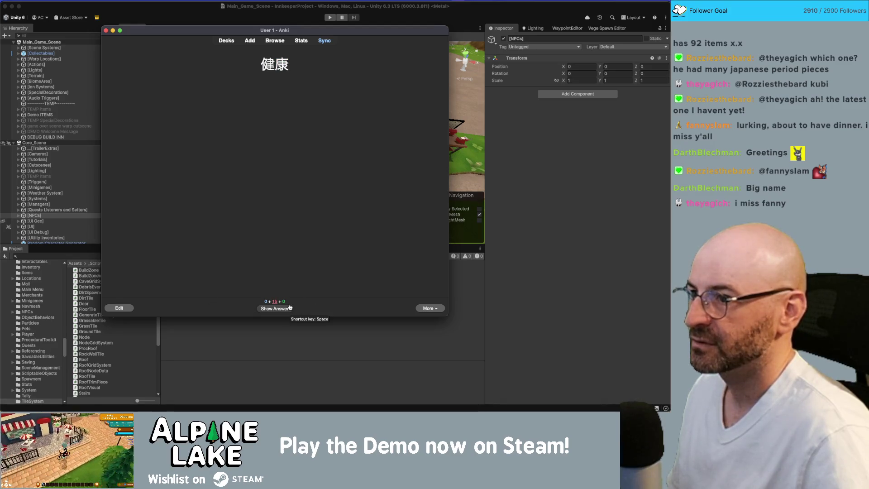
Review 健康, 明治時代, fireworks festival, 花火大会, 自然, 苦い, economy and 政治, rating each Good.
click(290, 308)
click(291, 309)
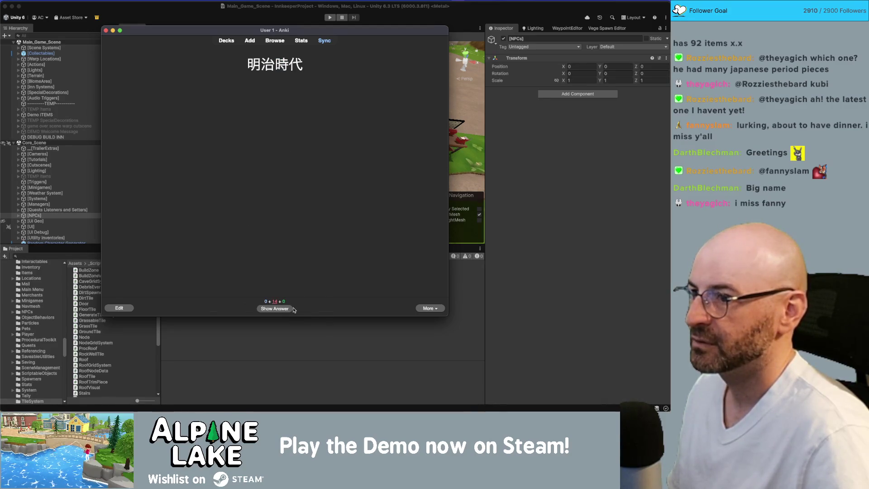
click(291, 309)
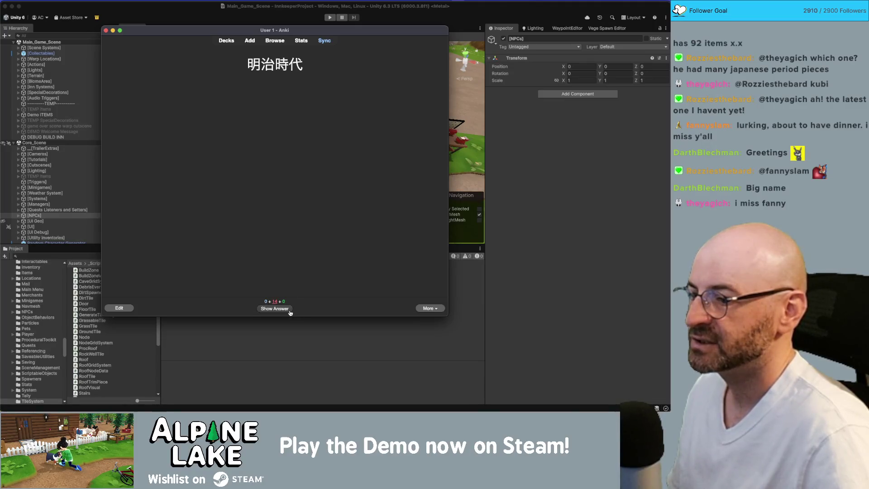
click(291, 309)
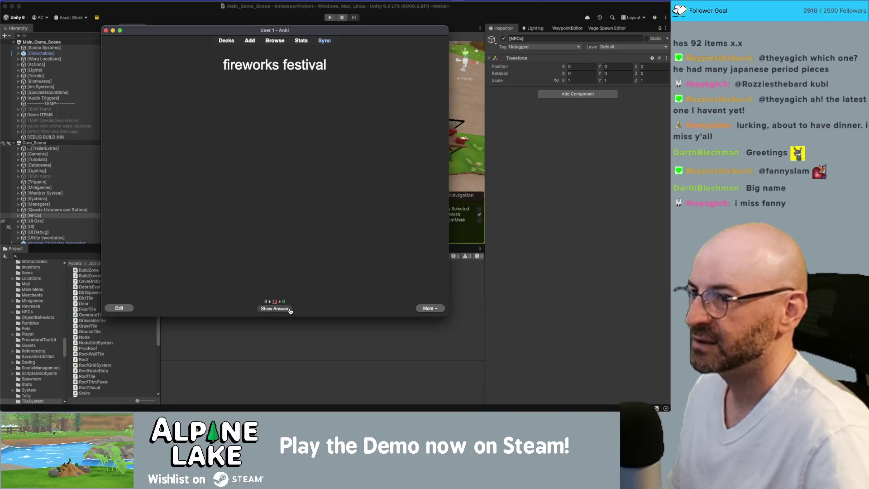
click(286, 310)
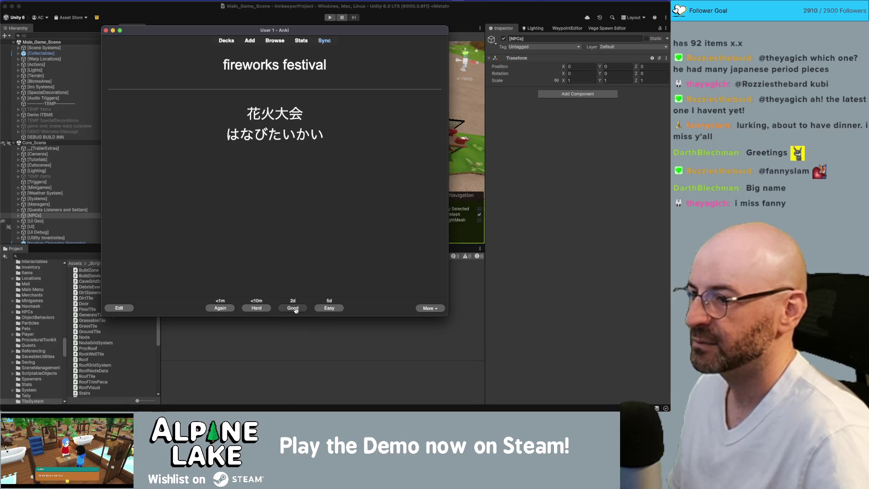
click(291, 308)
click(290, 309)
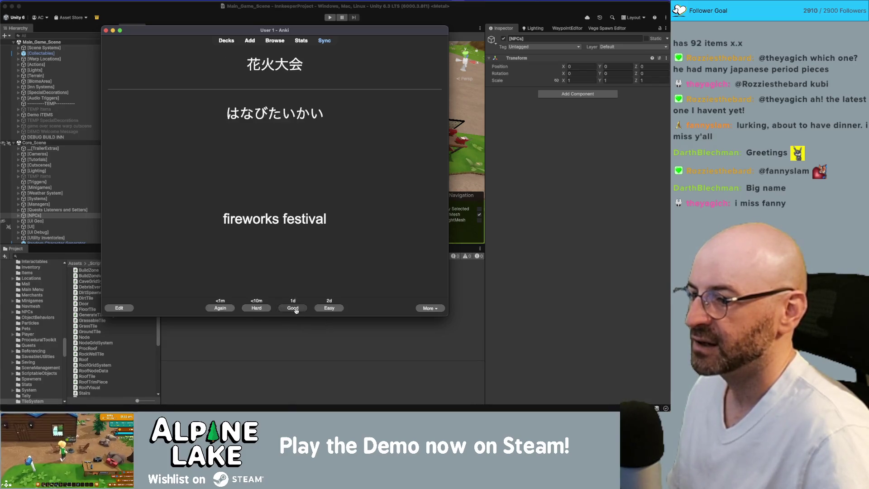
click(292, 308)
click(290, 309)
click(291, 309)
click(287, 310)
click(291, 309)
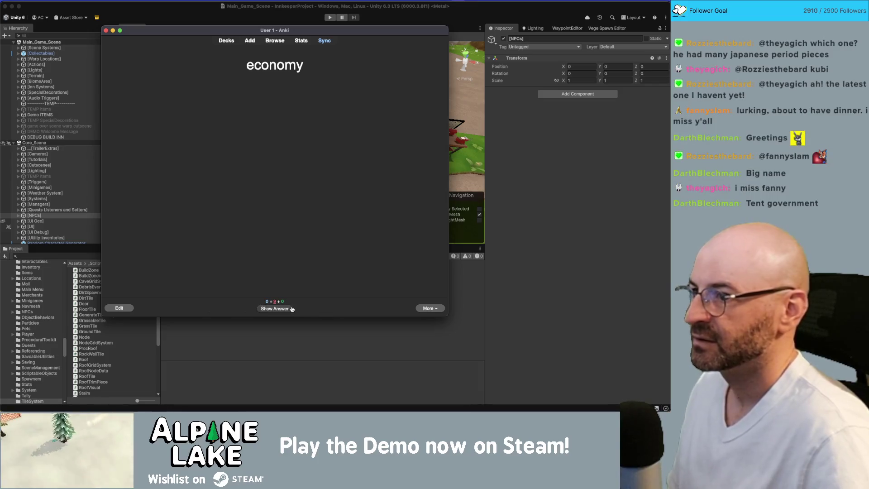
click(290, 311)
click(292, 310)
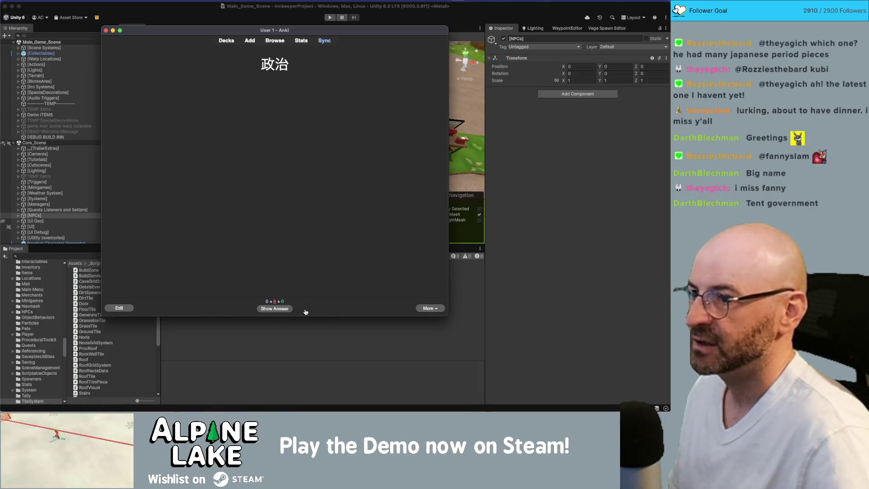
click(287, 309)
click(287, 309)
Finish with Meiji Era, youngsters, 若者, 幕府, World War 2, shogunate and 第二次世界, all rated Good.
click(281, 310)
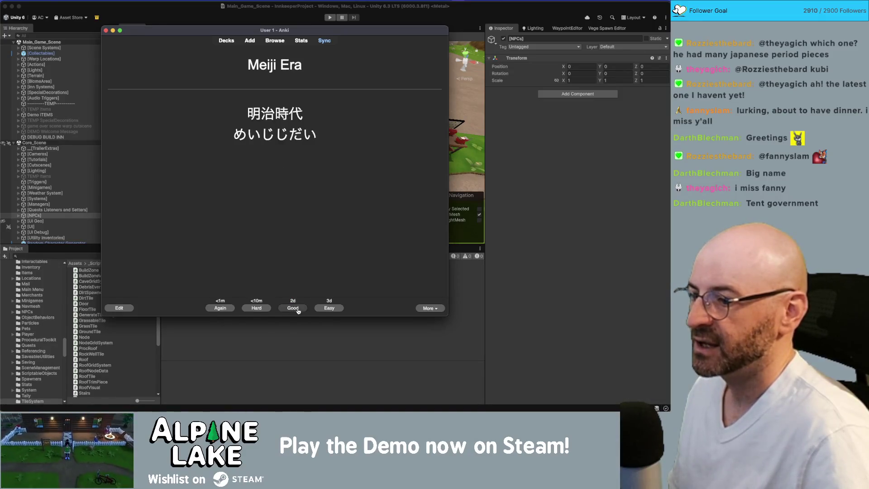
click(292, 308)
click(292, 309)
click(293, 309)
click(290, 309)
click(292, 309)
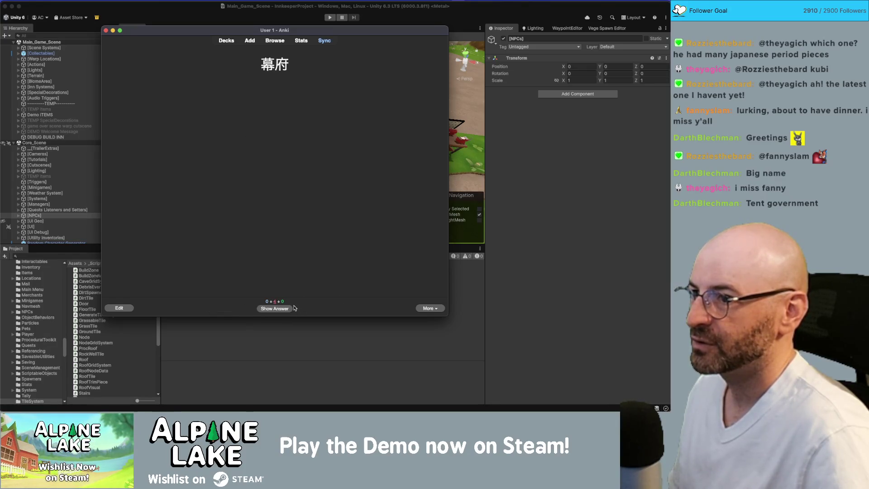
click(292, 308)
click(303, 311)
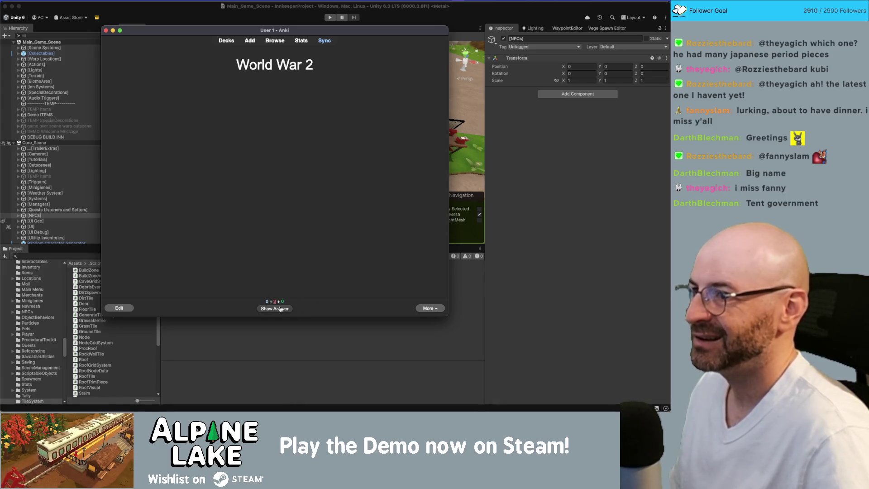
click(281, 310)
click(293, 309)
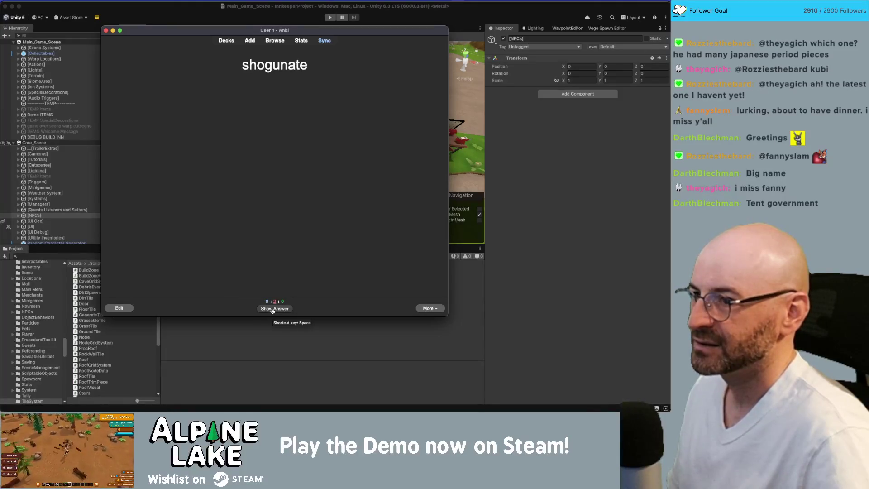
click(275, 310)
click(289, 310)
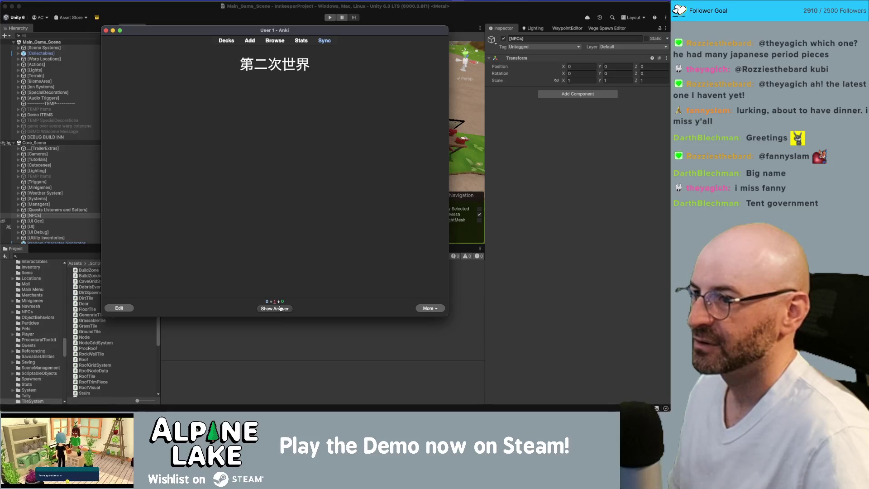
click(284, 310)
click(290, 310)
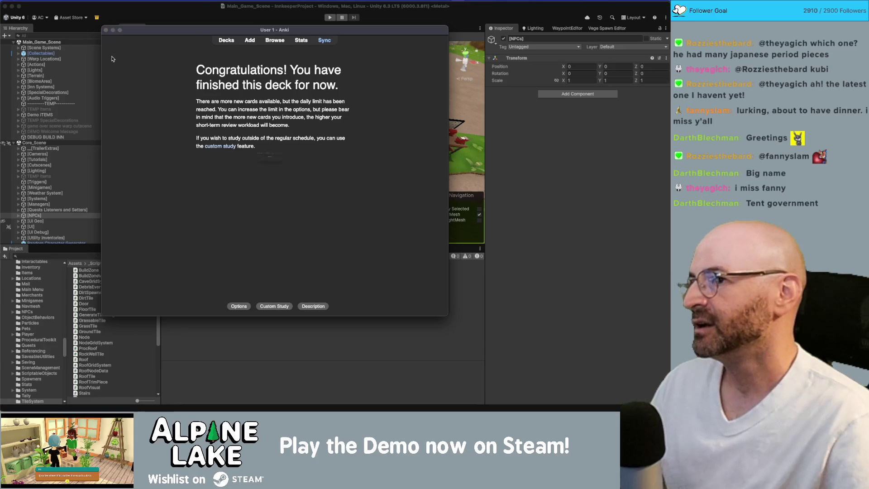
Sync the Anki collection and put Anki away to return to Unity.
key(y)
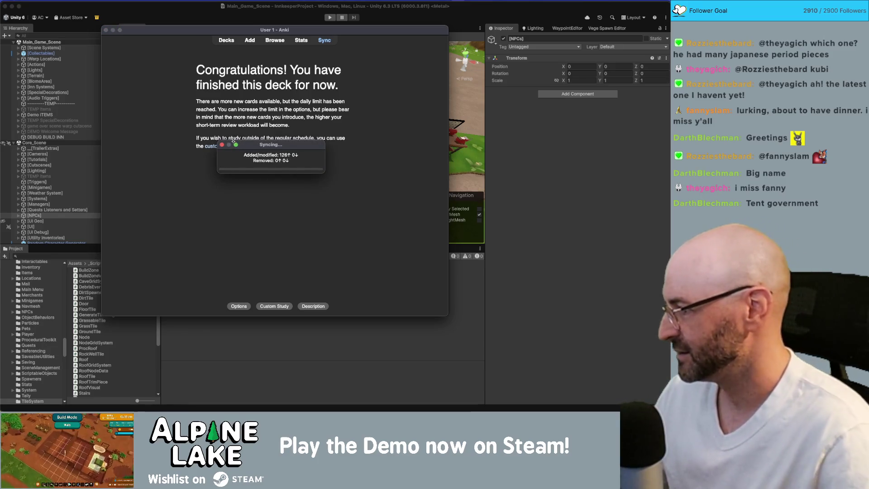
key(super+Tab)
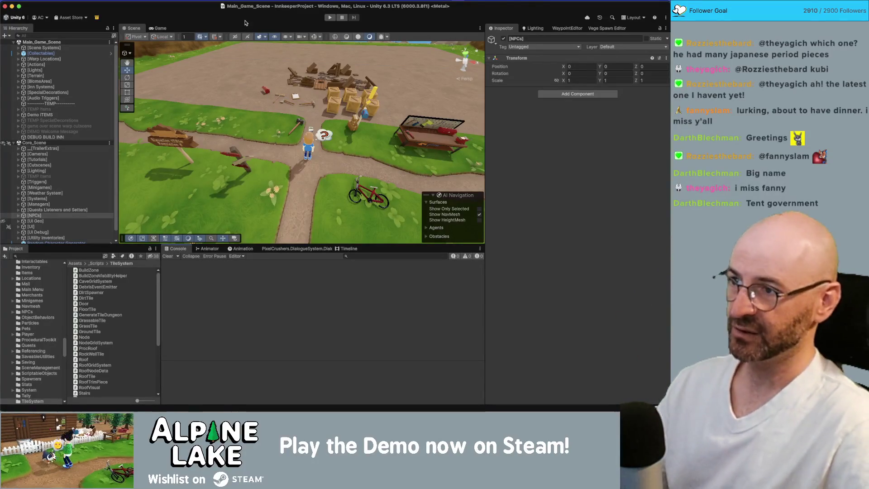
Search the Project window for 'guest generic' and open the _Guest_Generic prefab.
scroll(312, 99, up, 5)
drag(312, 99, 307, 91)
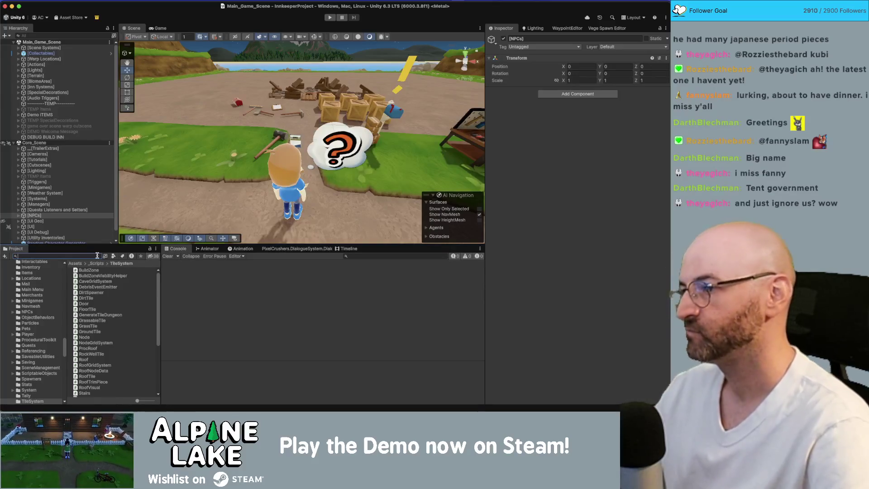
text(guest)
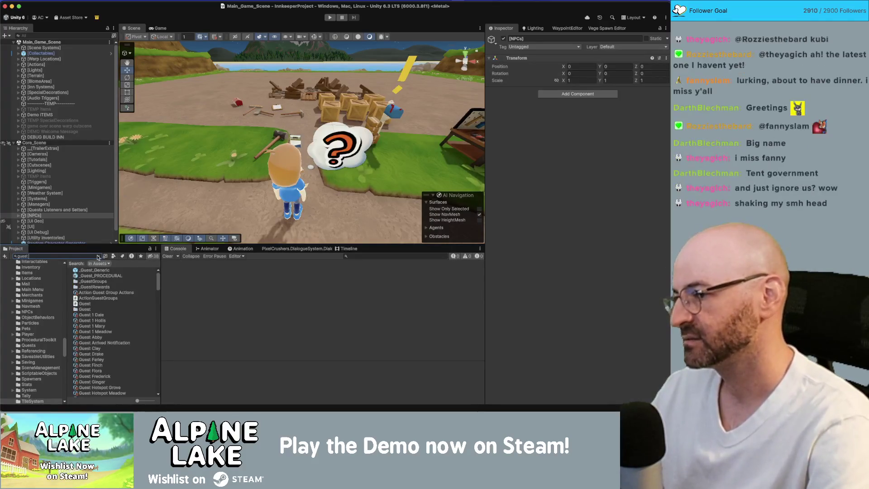
text( basic)
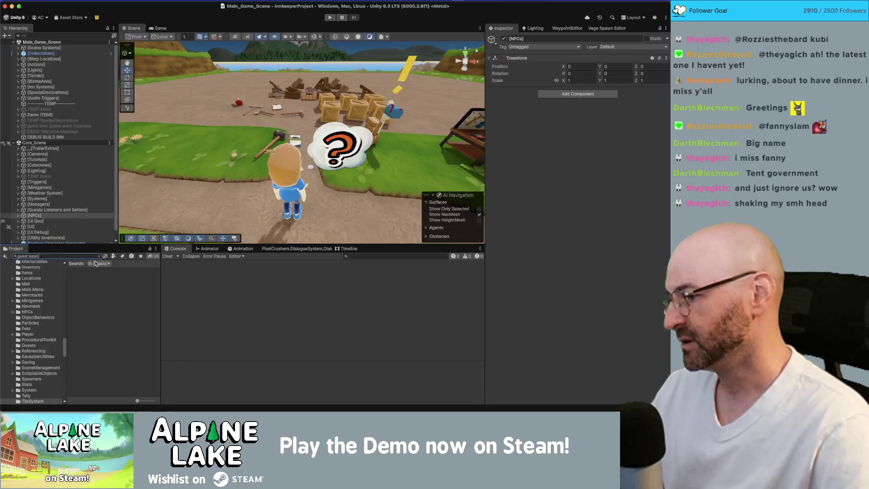
click(69, 254)
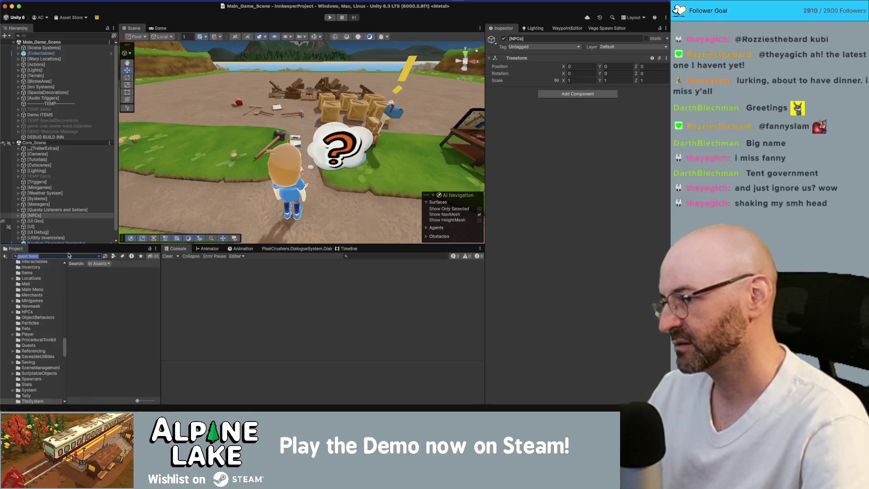
text(guest generic)
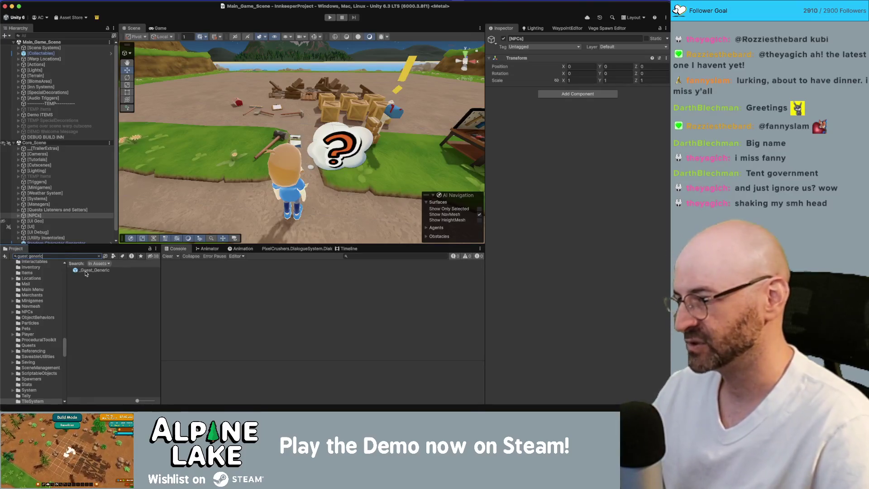
click(88, 270)
double_click(88, 271)
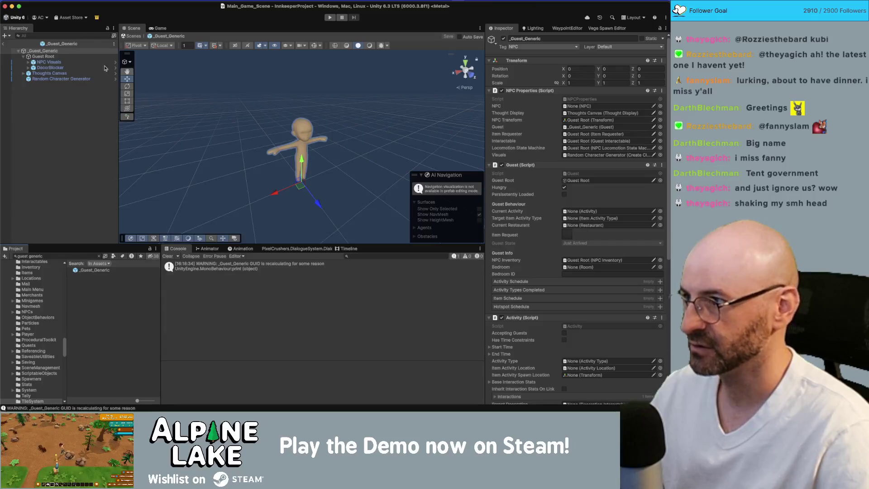
Select Guest Root, collapse its children, and scroll the Inspector to its Dialogue System Trigger.
click(72, 56)
key(Left)
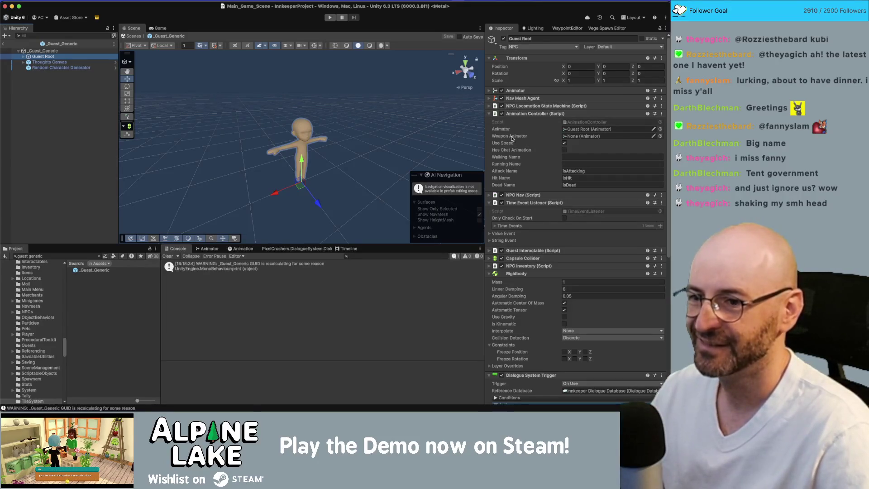
scroll(520, 190, down, 10)
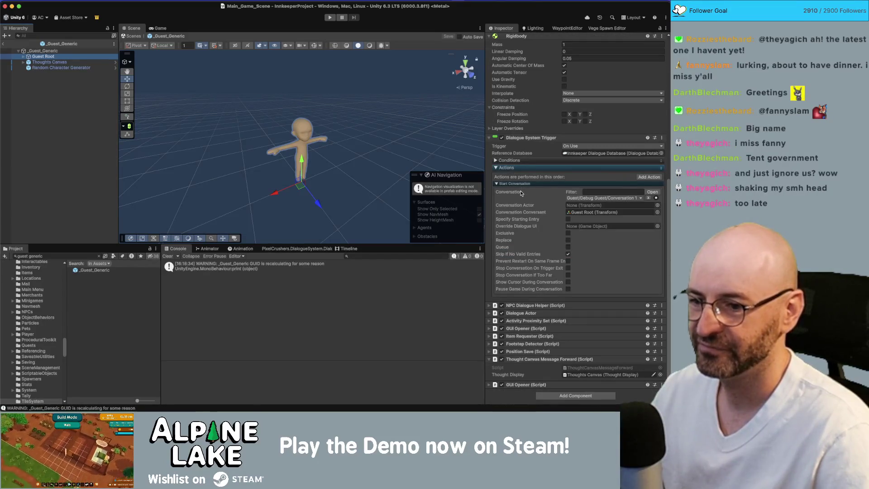